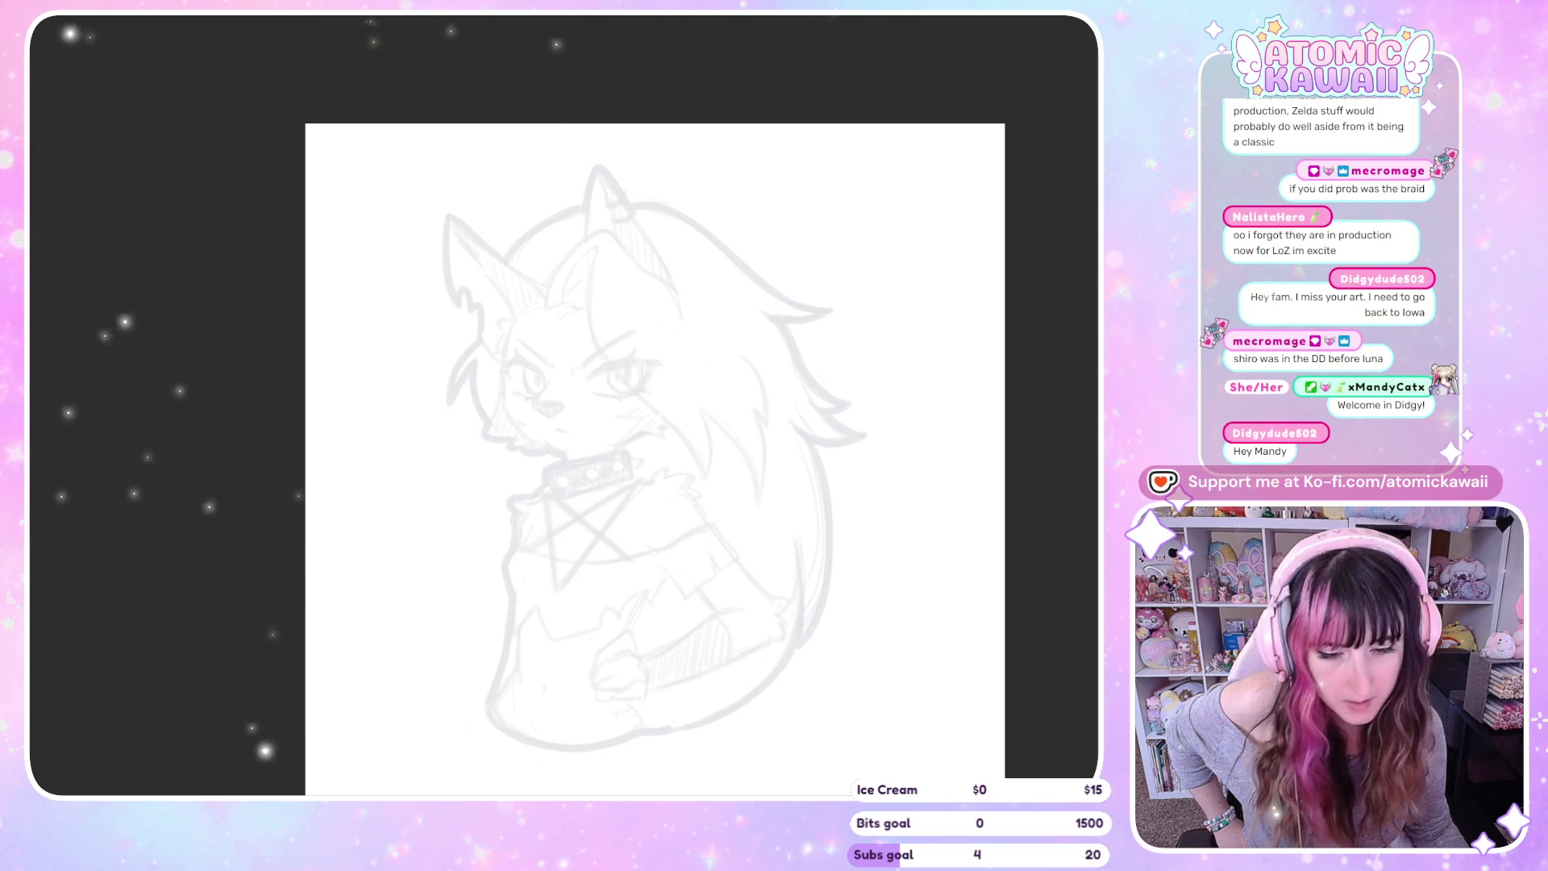
# Switch to the gray wolf sketch canvas and zoom in close on its face
pyautogui.hotkey('ctrl', 'Tab')
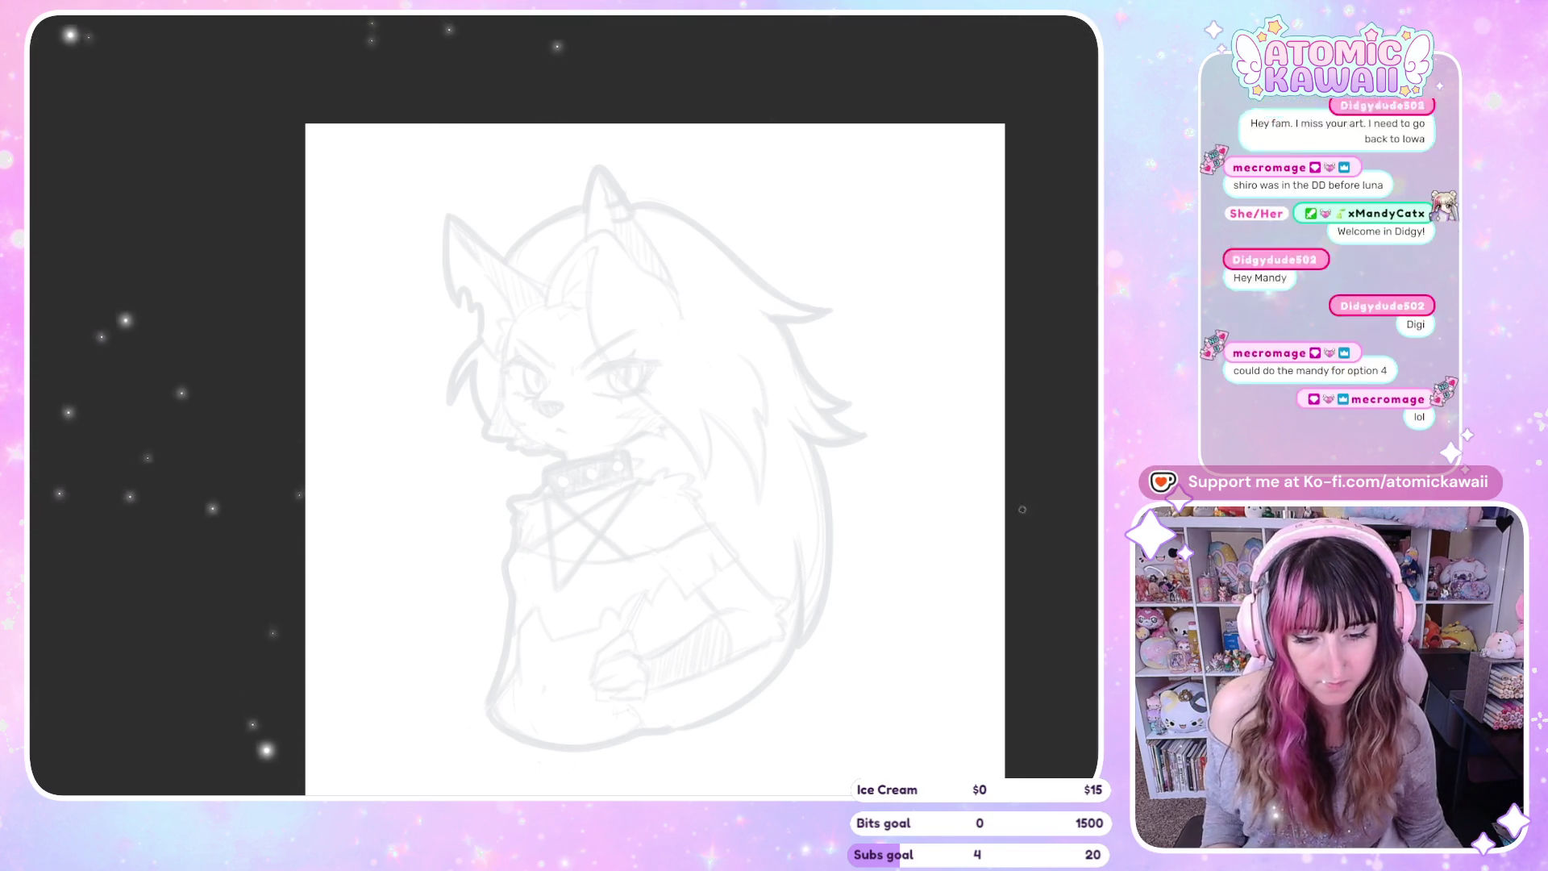
pyautogui.hotkey('ctrl', '+')
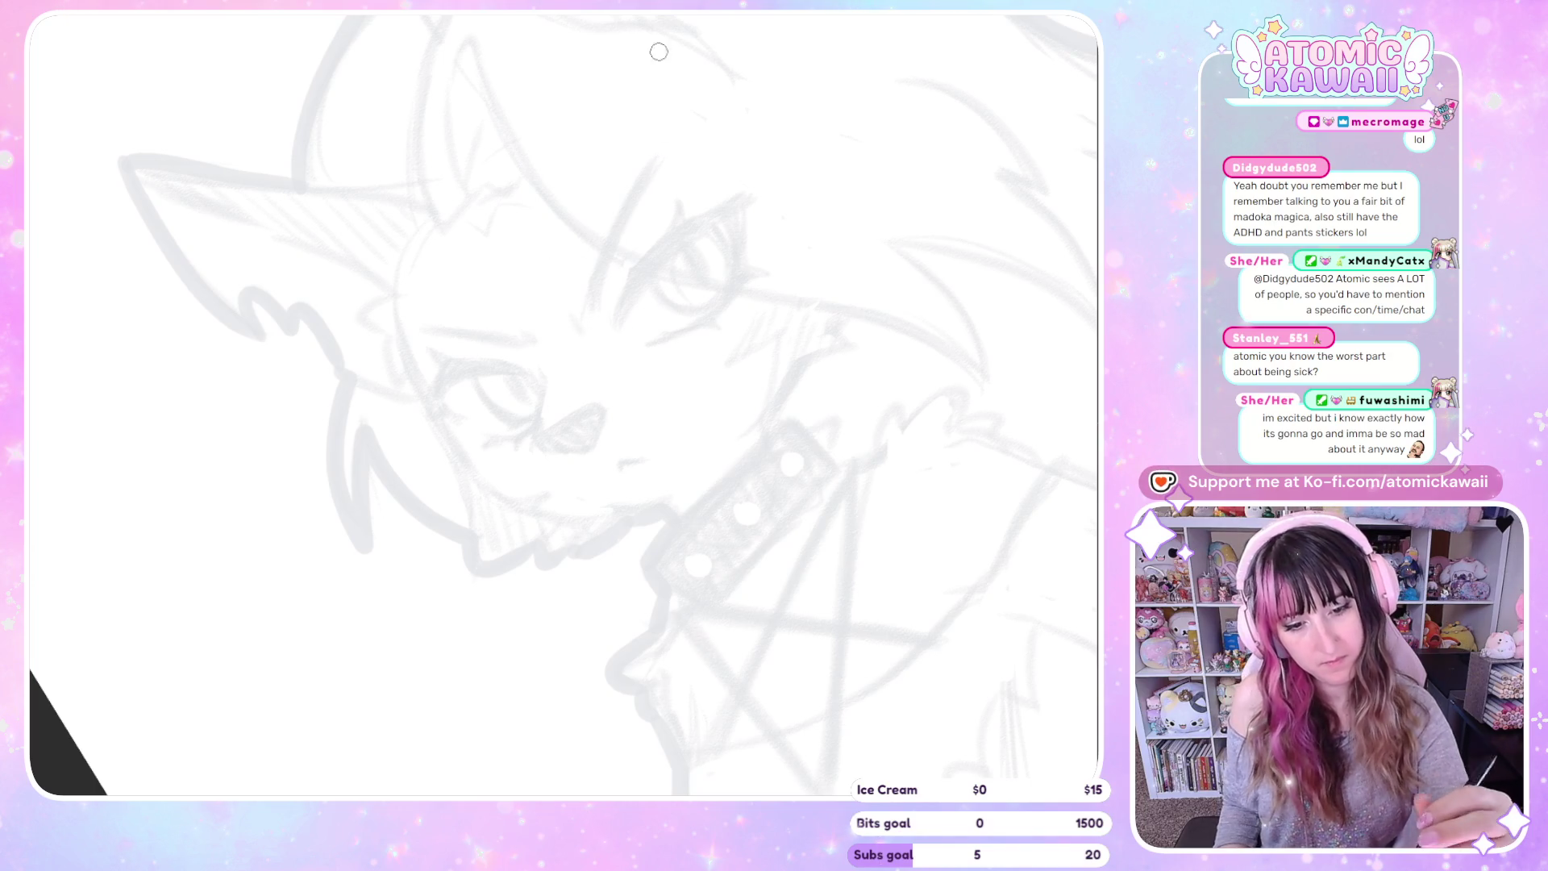
# Ink the first eye's upper lid arc with a pointed downward tip and its side stroke
pyautogui.moveTo(622, 325); pyautogui.dragTo(708, 211)
pyautogui.hotkey('ctrl', 'z')
pyautogui.moveTo(621, 320); pyautogui.dragTo(732, 217)
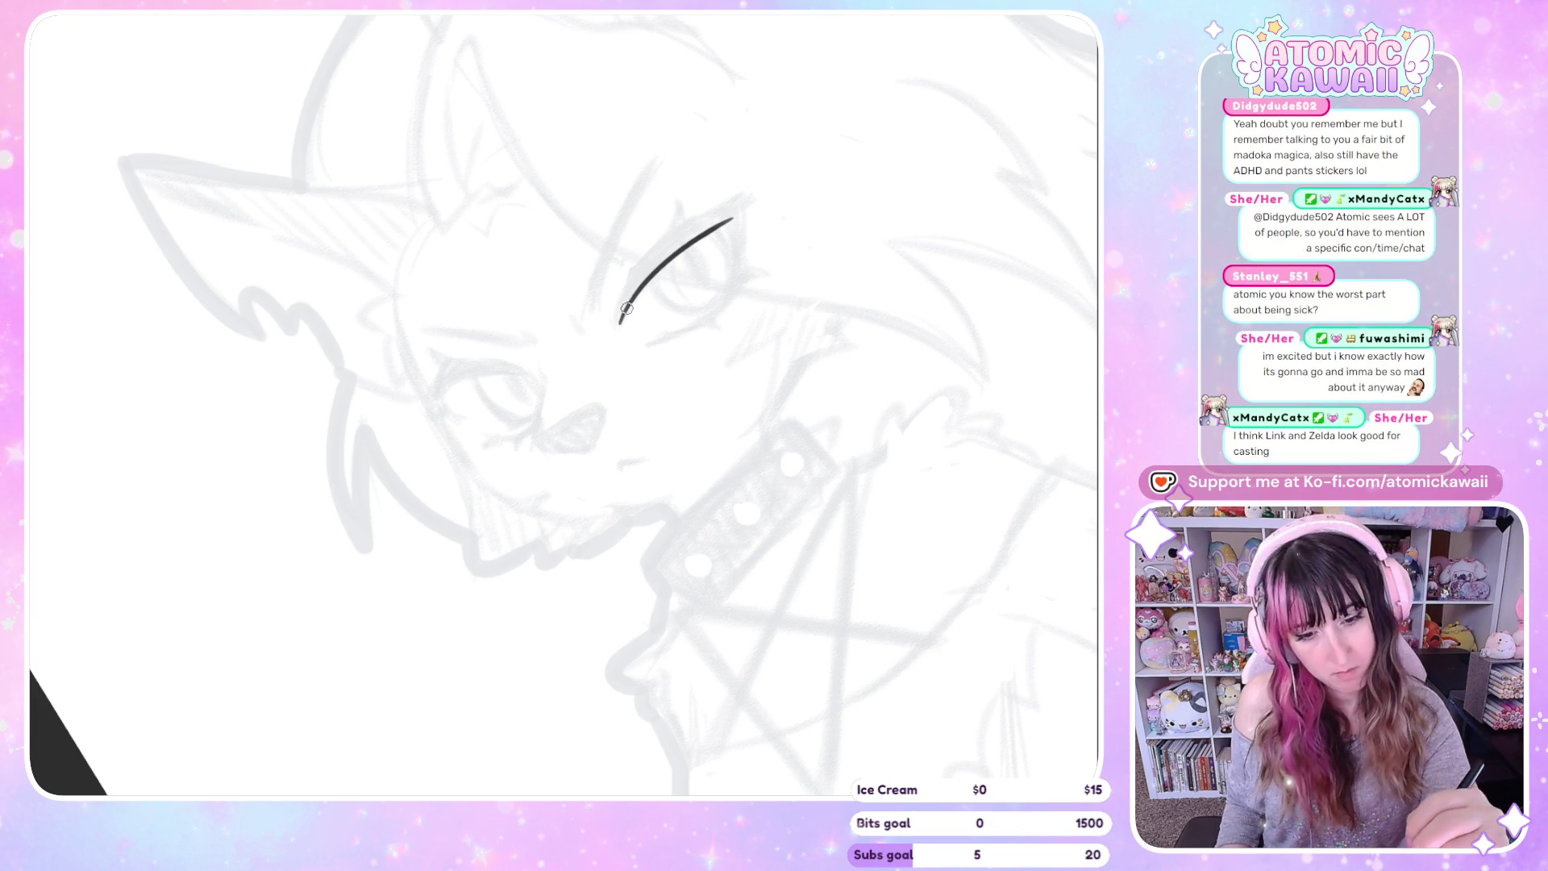
pyautogui.moveTo(620, 318); pyautogui.dragTo(695, 214)
pyautogui.hotkey('ctrl', 'z')
pyautogui.moveTo(618, 324)
pyautogui.mouseDown()
pyautogui.moveTo(676, 231)
pyautogui.moveTo(750, 194)
pyautogui.moveTo(740, 270)
pyautogui.mouseUp()
pyautogui.hotkey('ctrl', 'z')
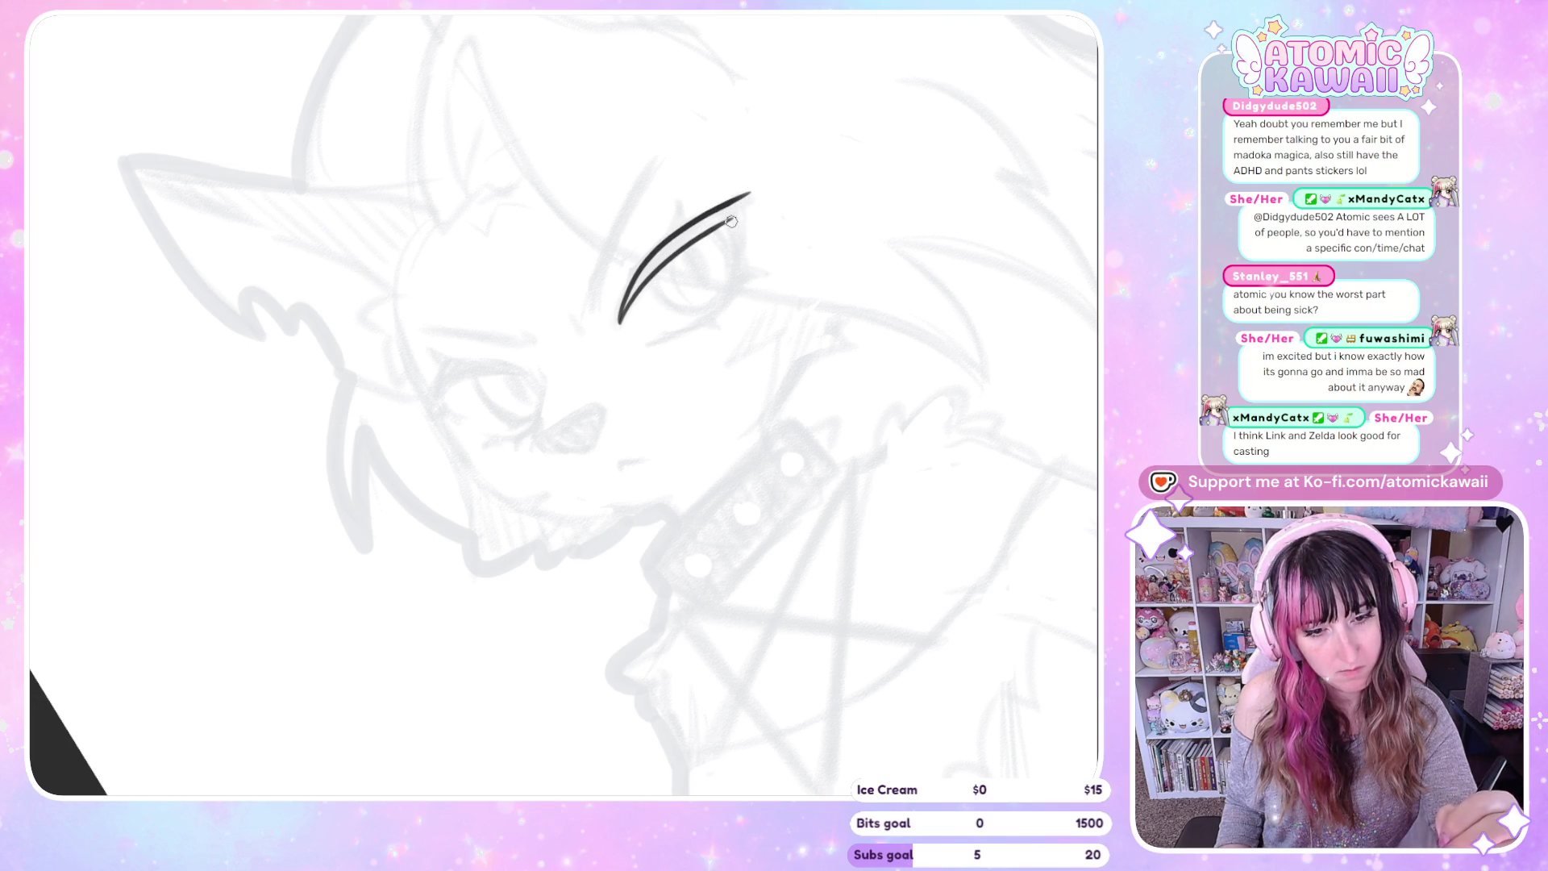
pyautogui.moveTo(748, 196); pyautogui.dragTo(738, 250)
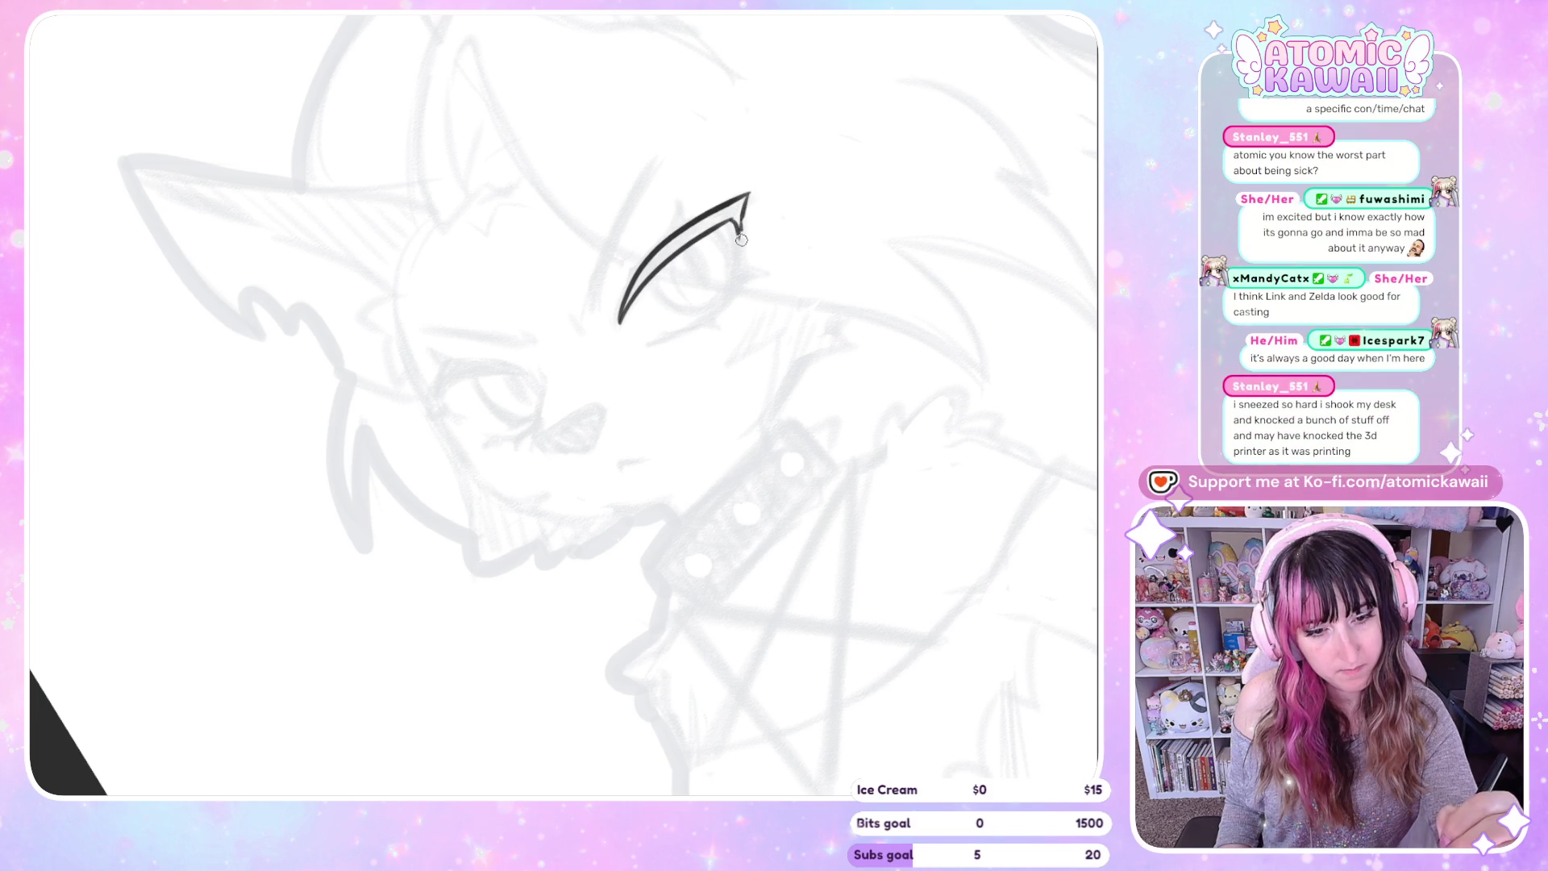
pyautogui.press('Home')
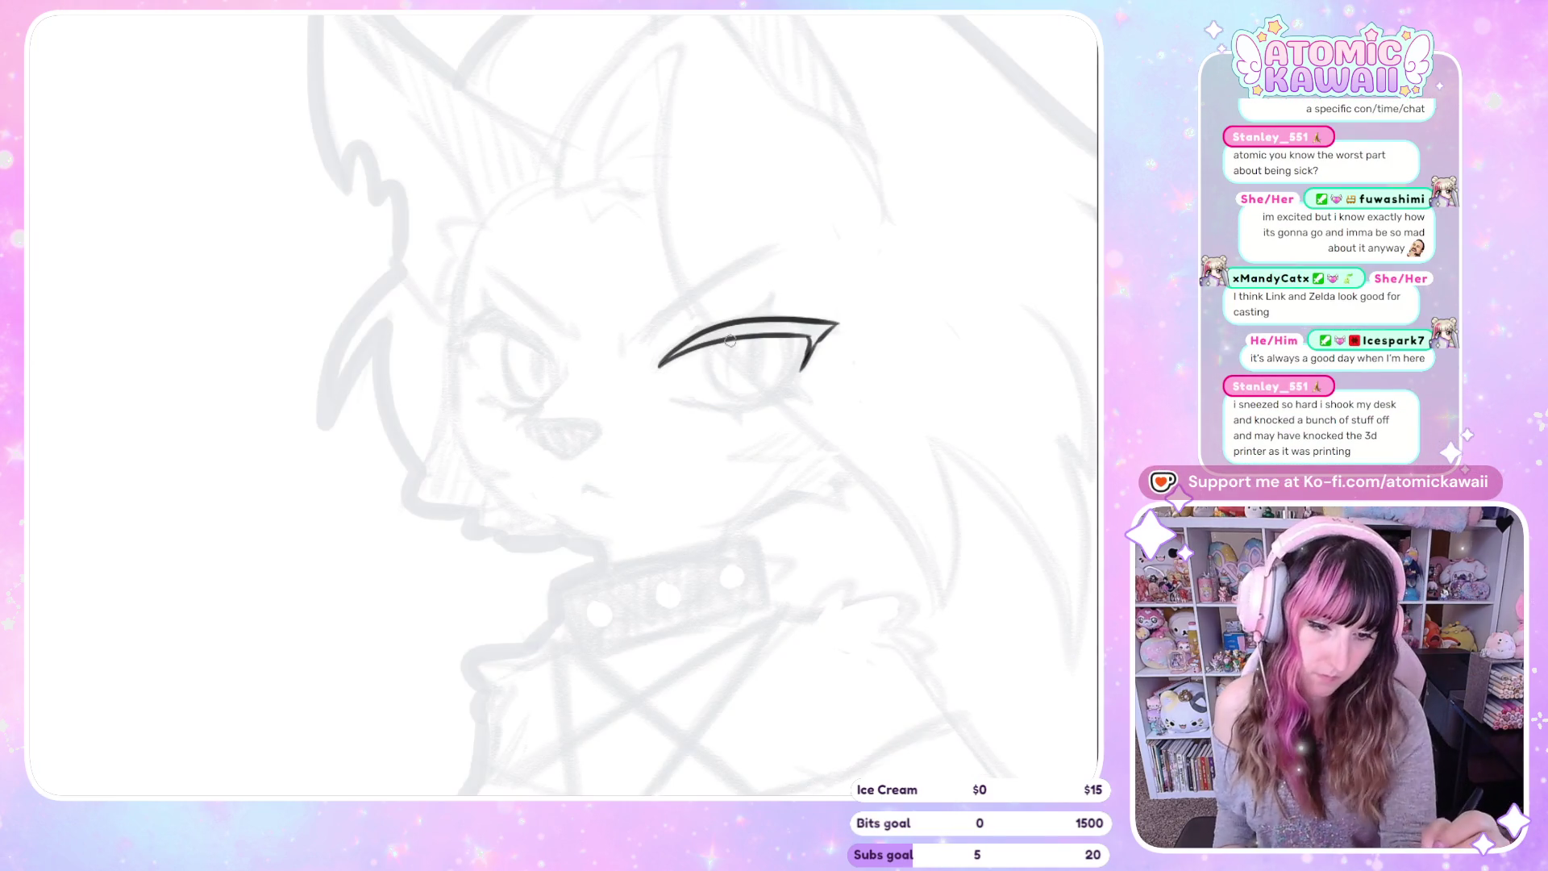
pyautogui.moveTo(707, 343)
pyautogui.mouseDown()
pyautogui.moveTo(733, 391)
pyautogui.moveTo(781, 381)
pyautogui.mouseUp()
# Ink the second eye's upper lid with a sharp outer wing and its lower curve, checking symmetry
pyautogui.press('h')
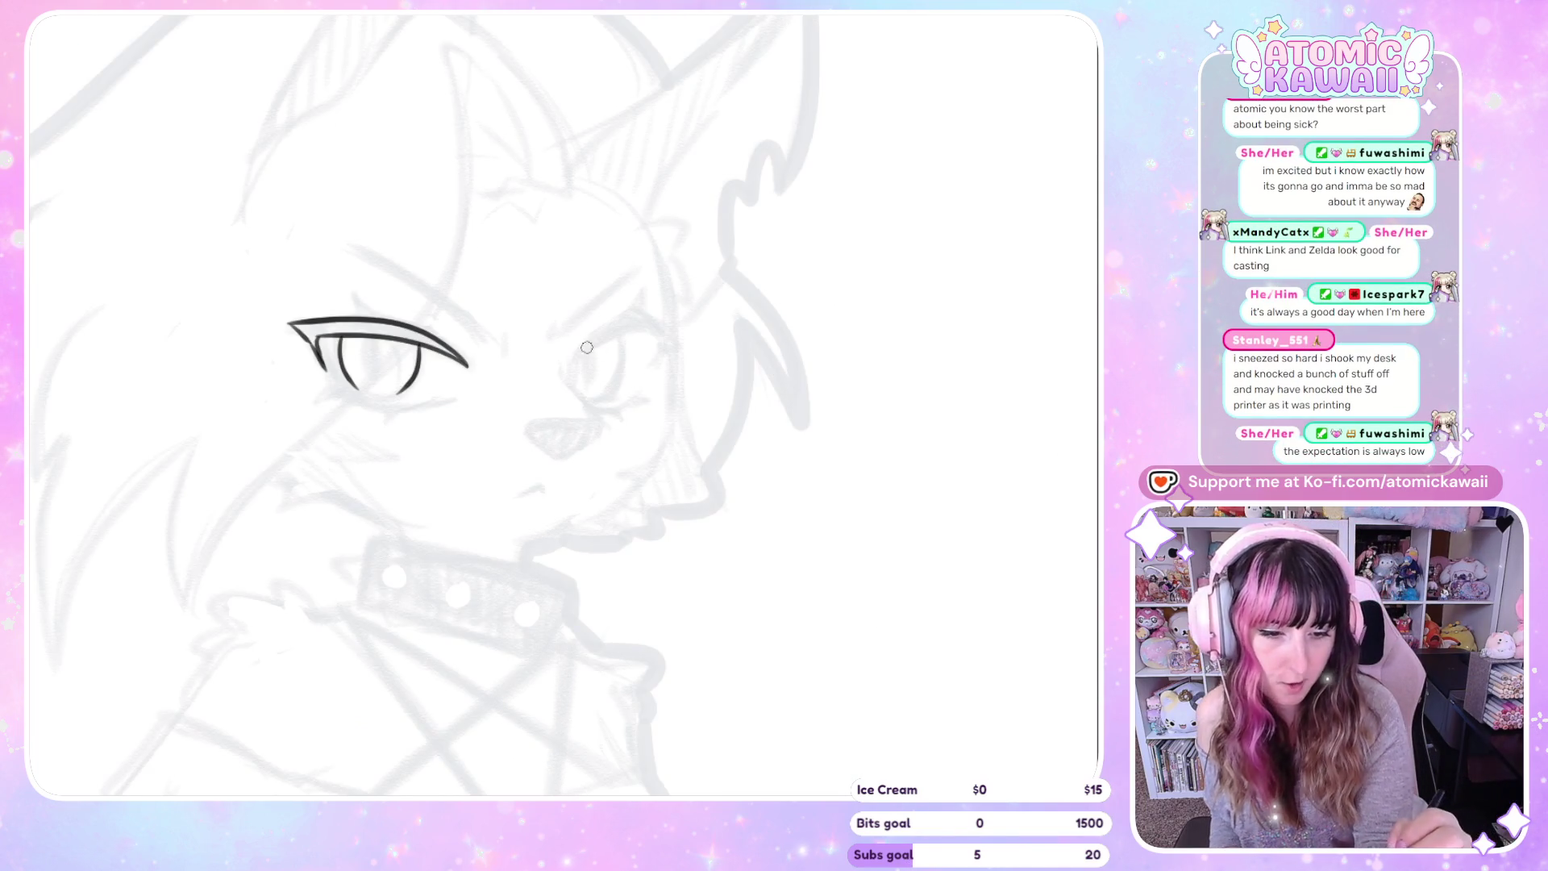
pyautogui.moveTo(570, 366); pyautogui.dragTo(666, 334)
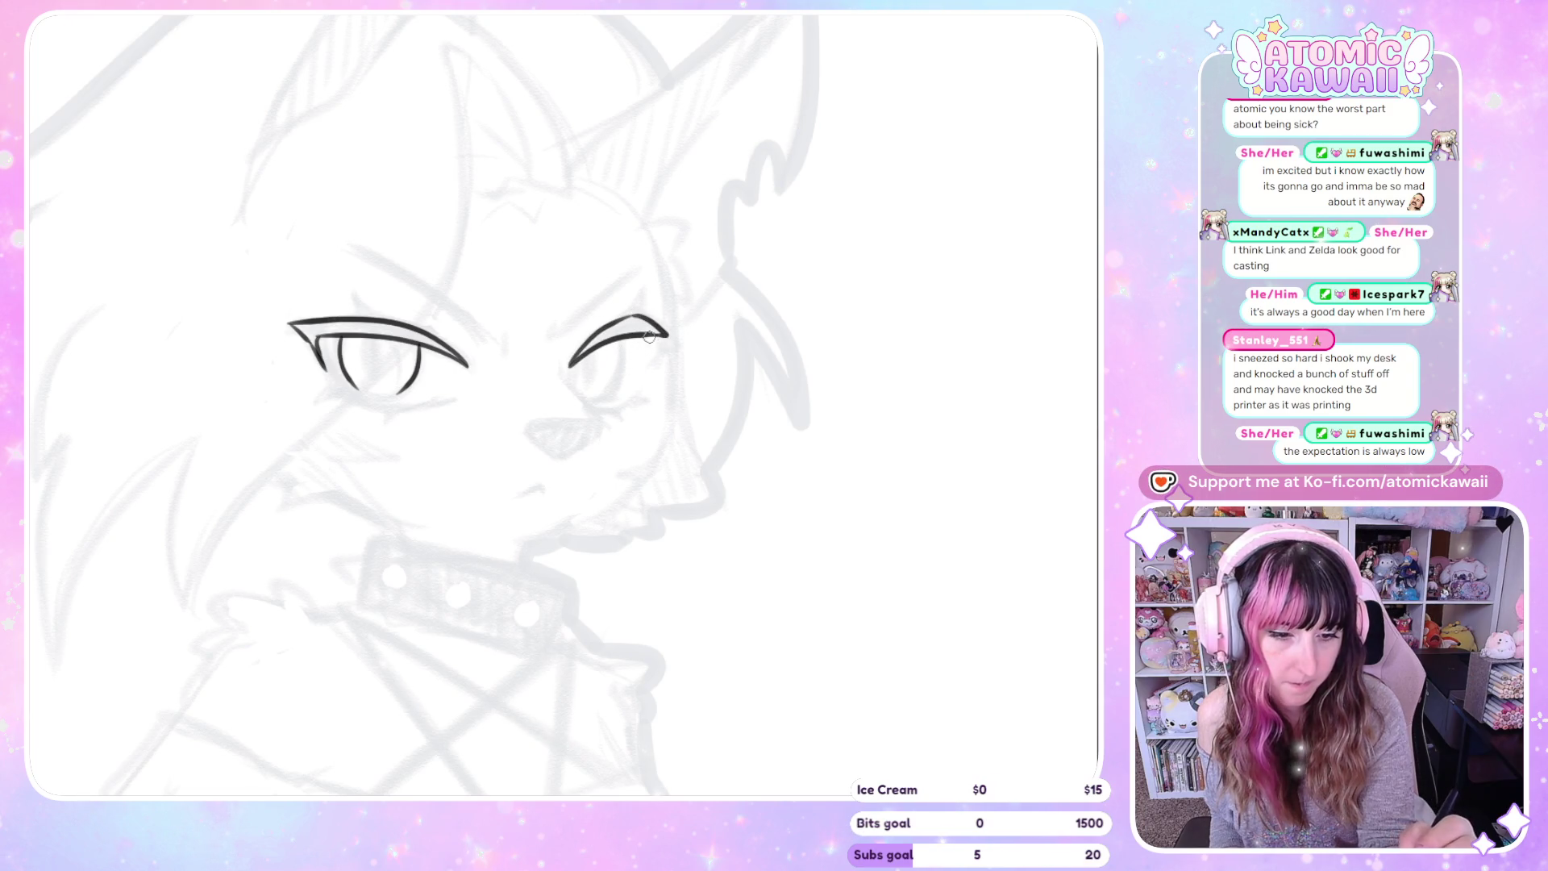
pyautogui.moveTo(655, 323); pyautogui.dragTo(686, 332)
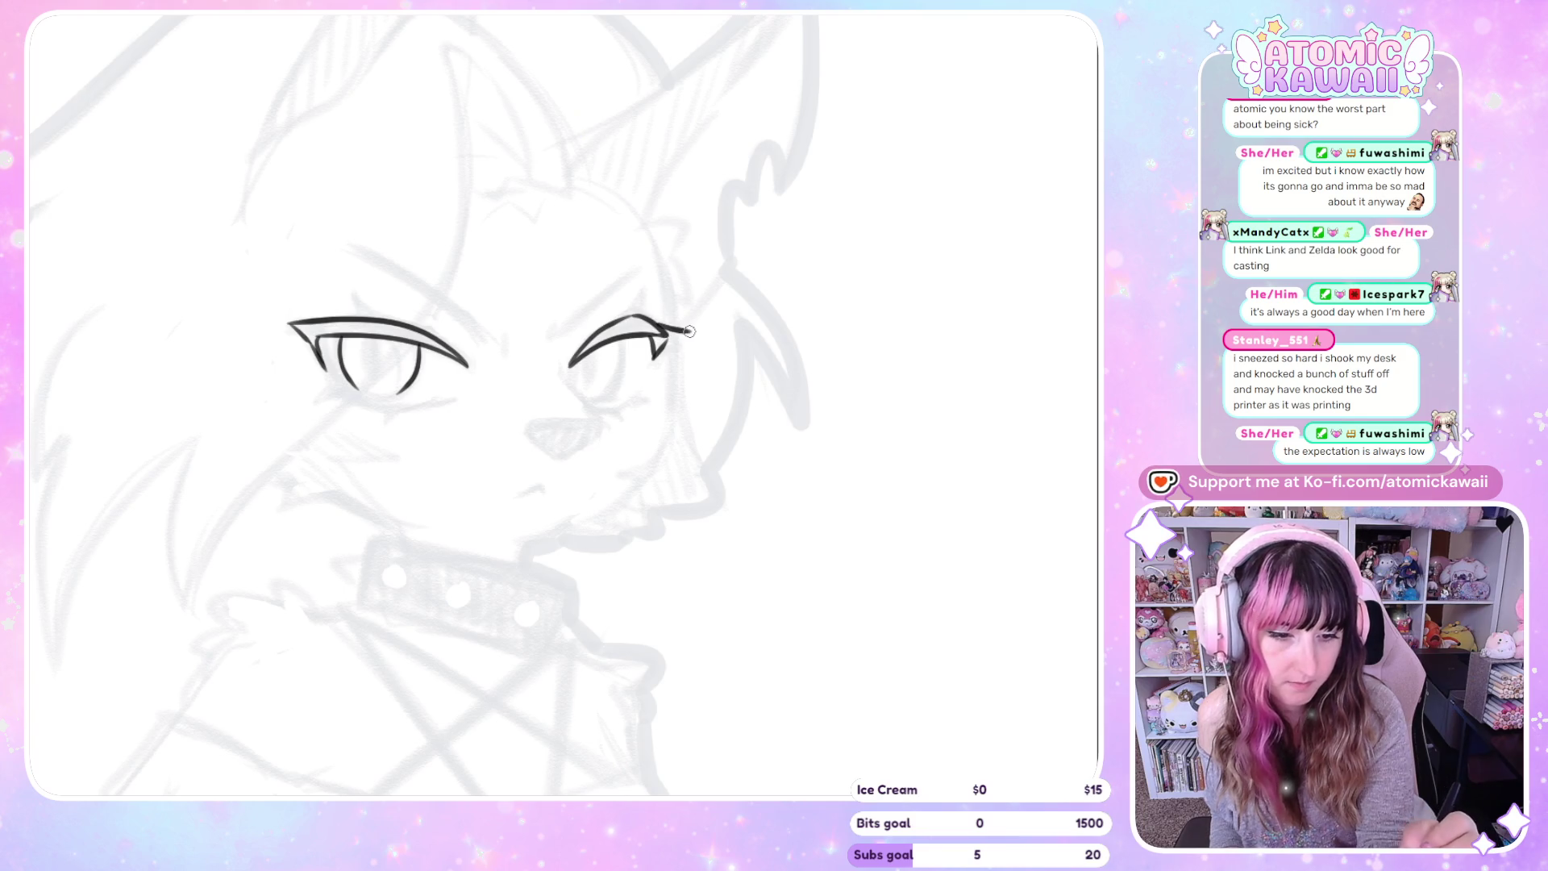
pyautogui.press('m')
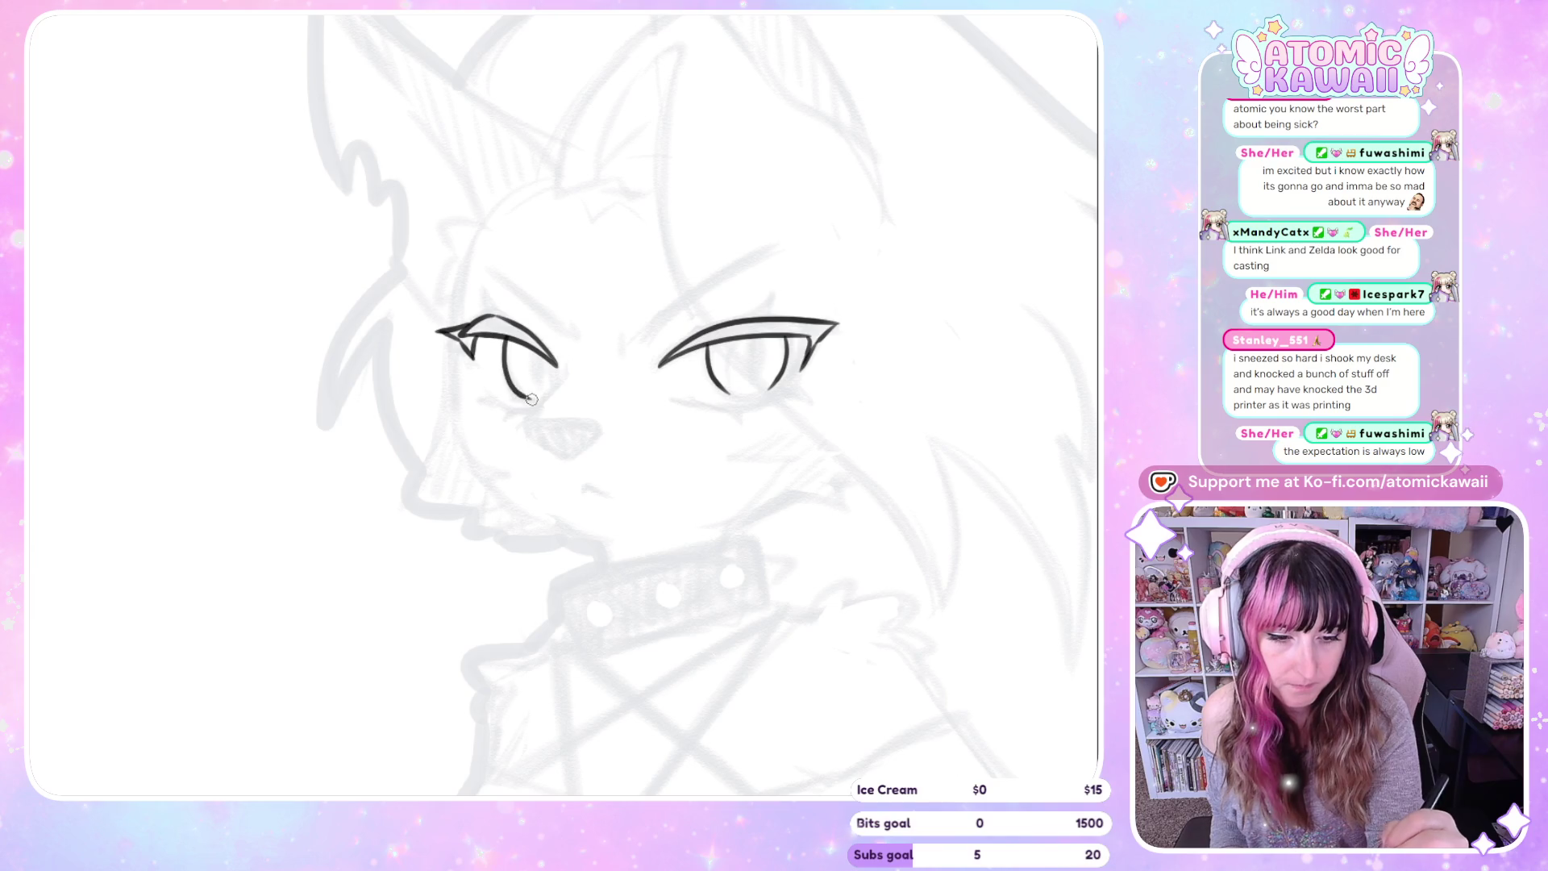
pyautogui.moveTo(548, 395); pyautogui.dragTo(552, 397)
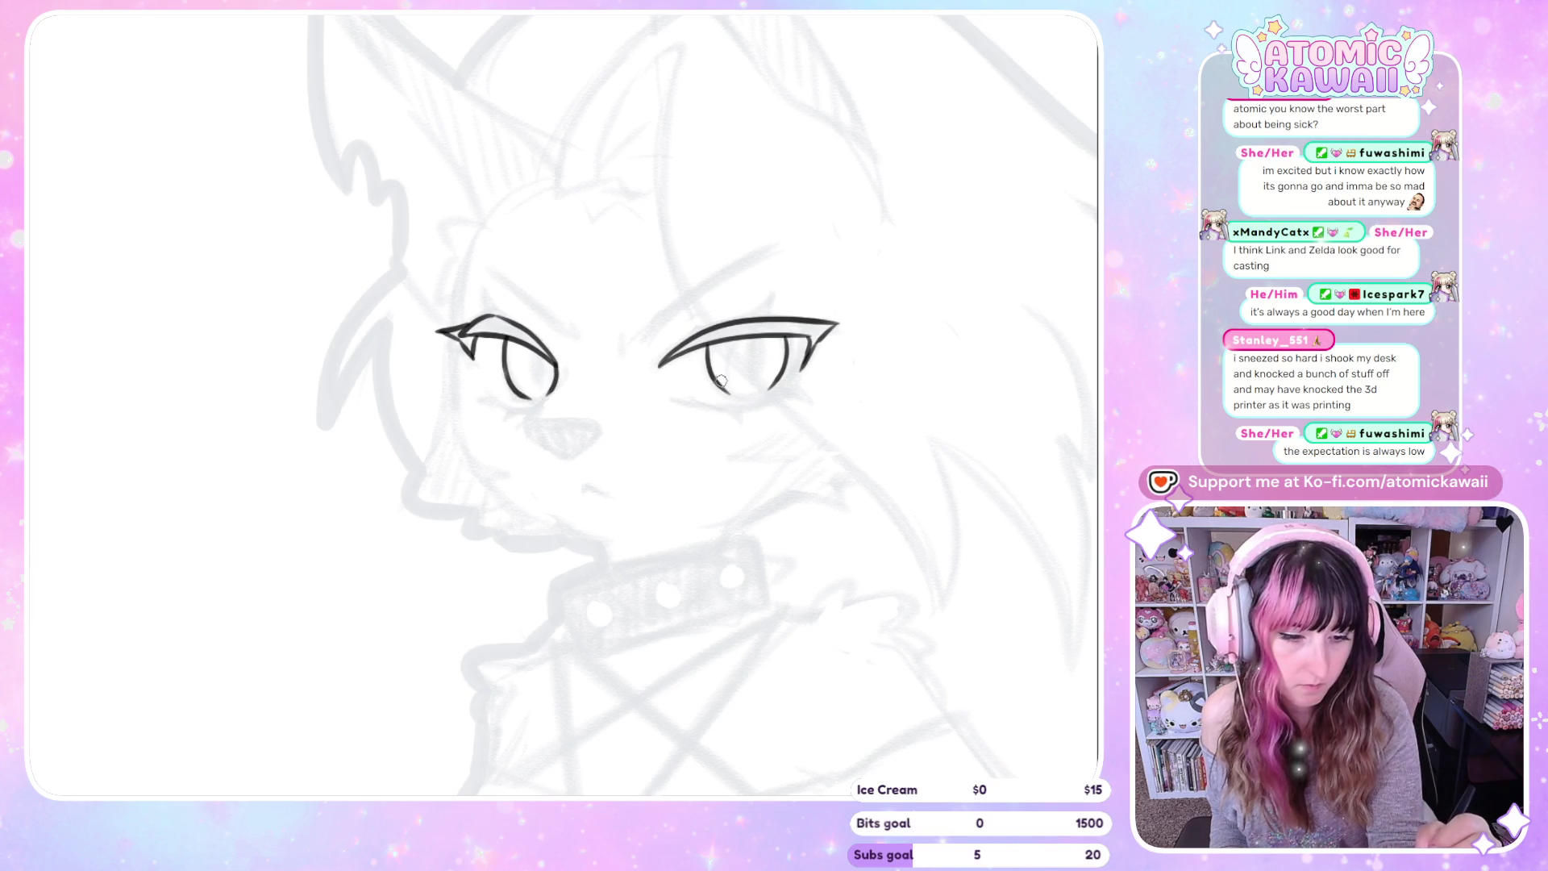
pyautogui.hotkey('ctrl', 'z')
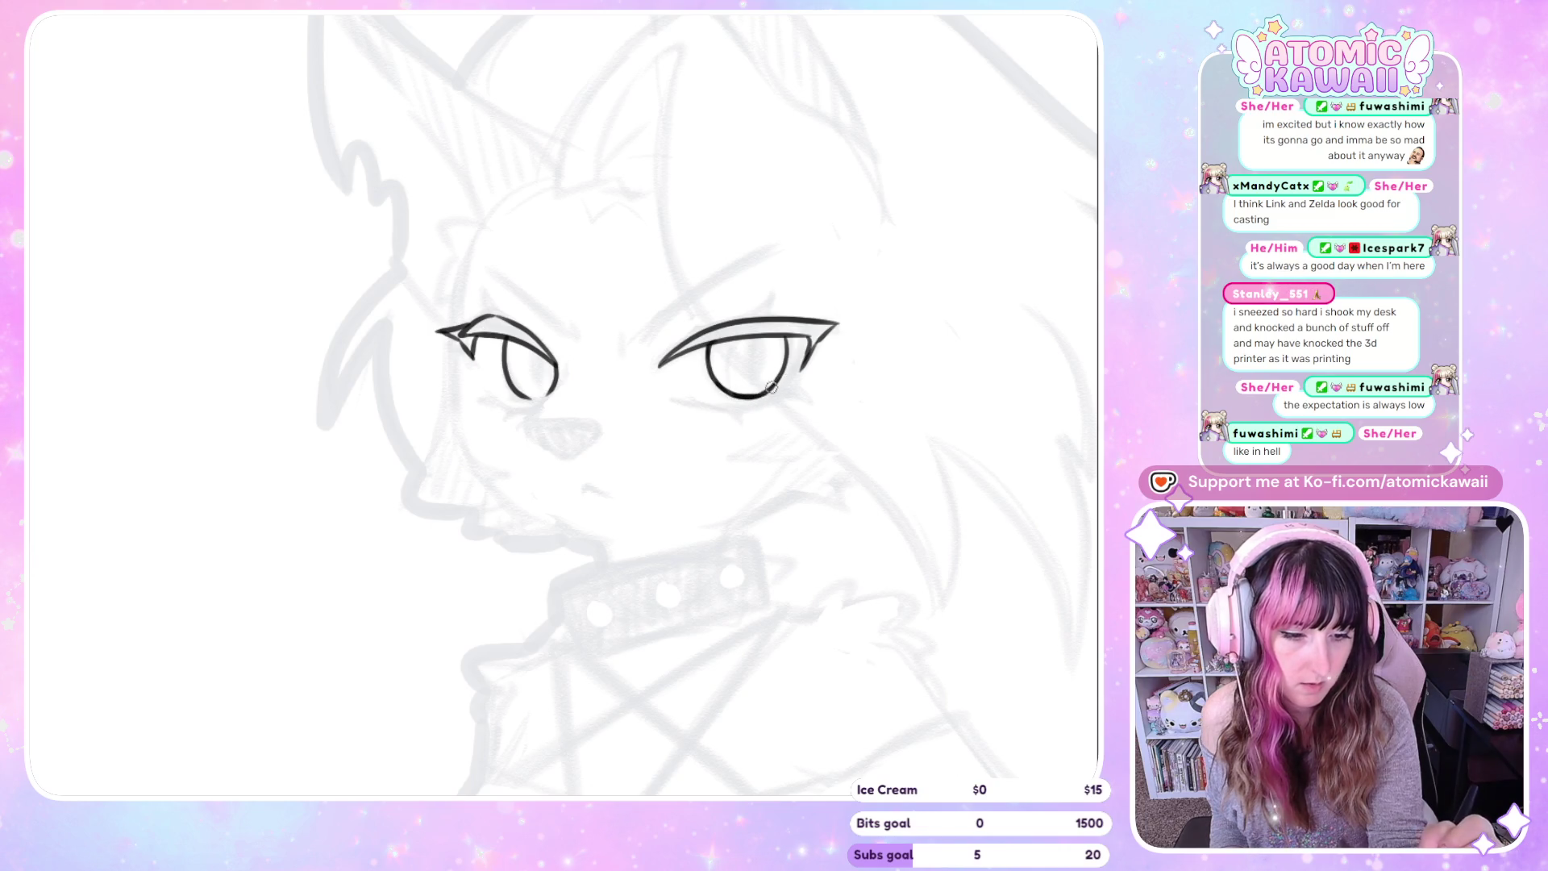
pyautogui.moveTo(777, 382); pyautogui.dragTo(785, 377)
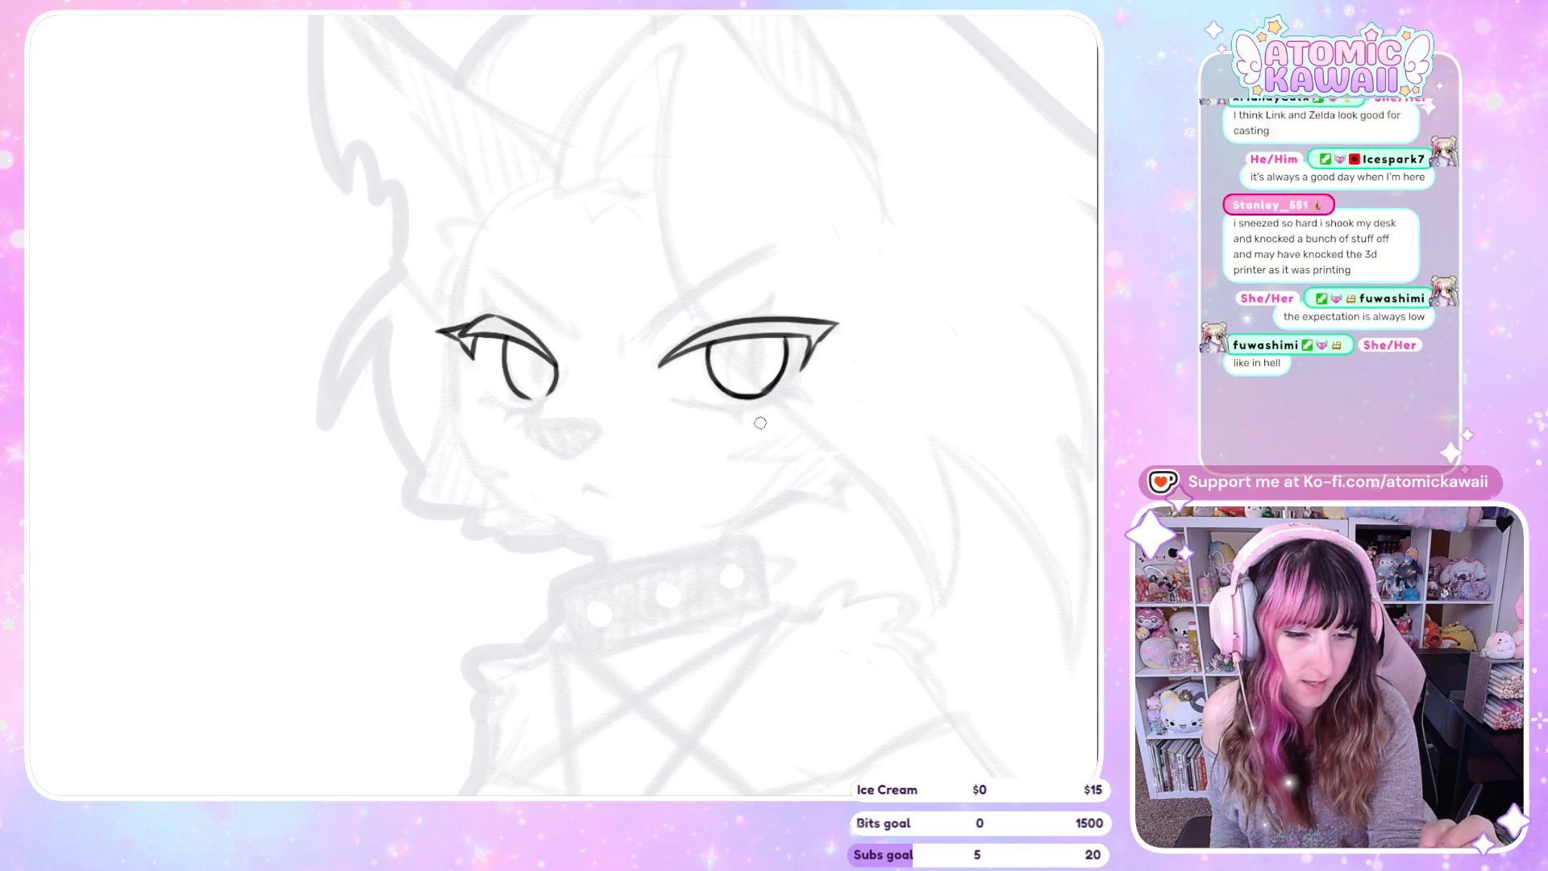
pyautogui.press('m')
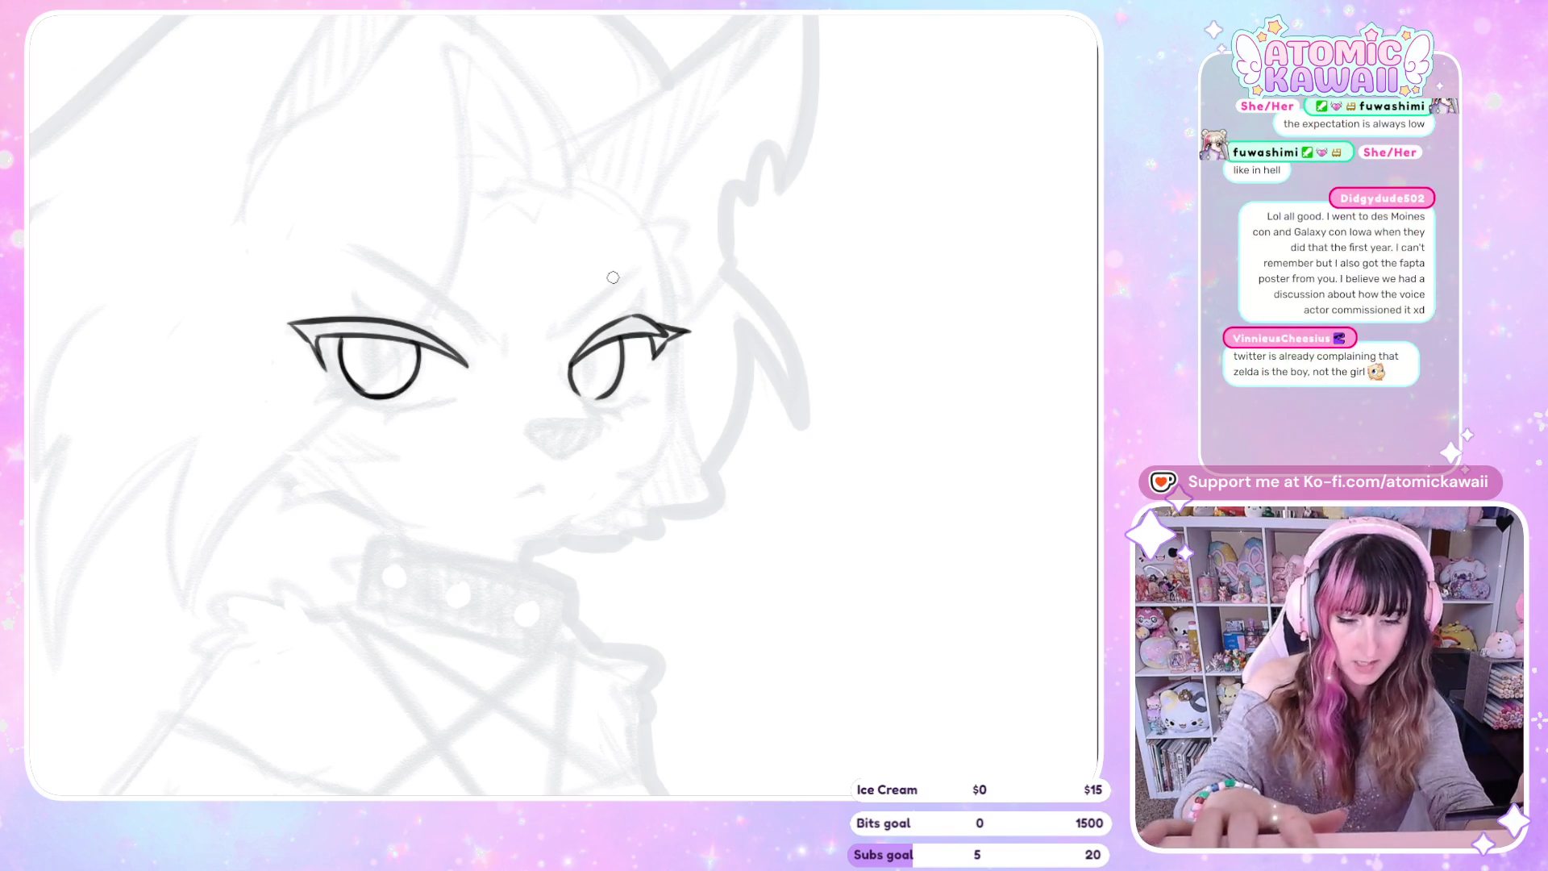
# Add a small pointed lash spike atop the upper lid, drawn in the mirrored view
pyautogui.press('h')
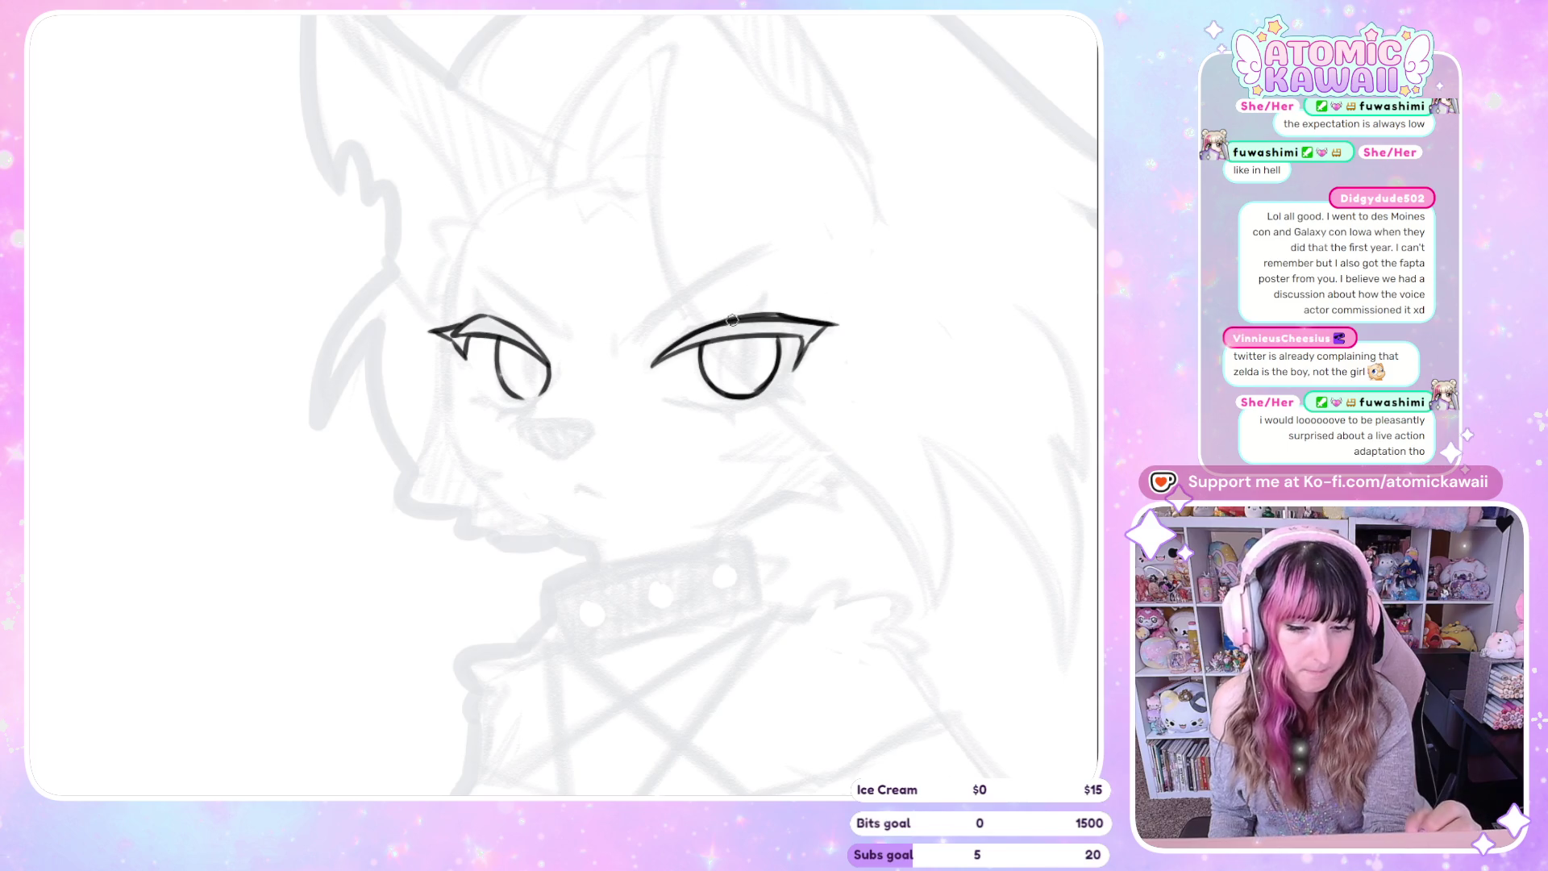
pyautogui.press('h')
pyautogui.moveTo(649, 297); pyautogui.dragTo(642, 314)
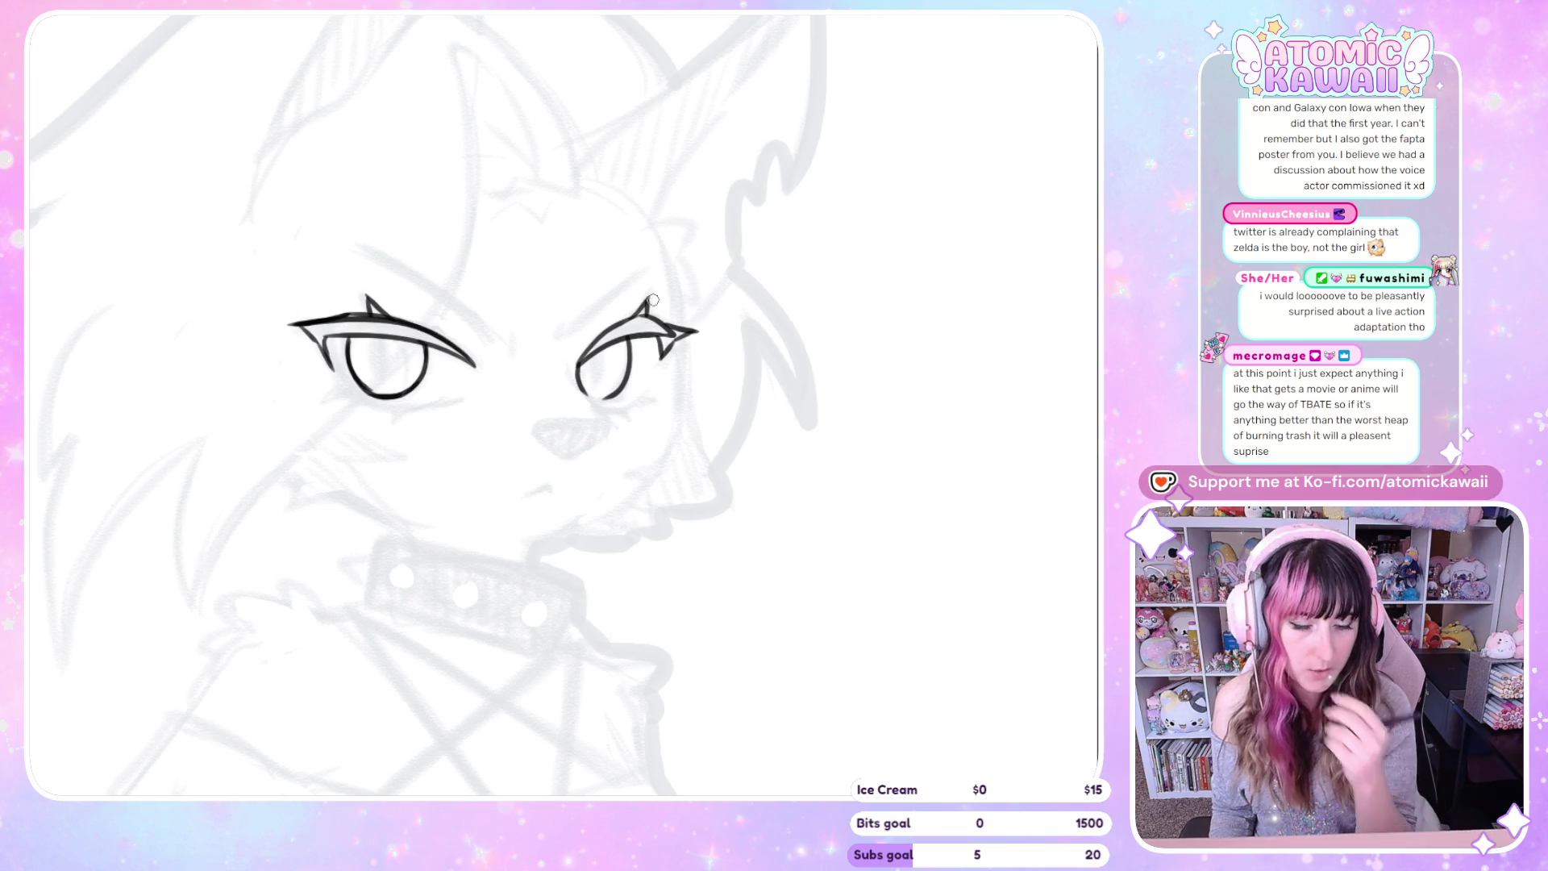
pyautogui.press('h')
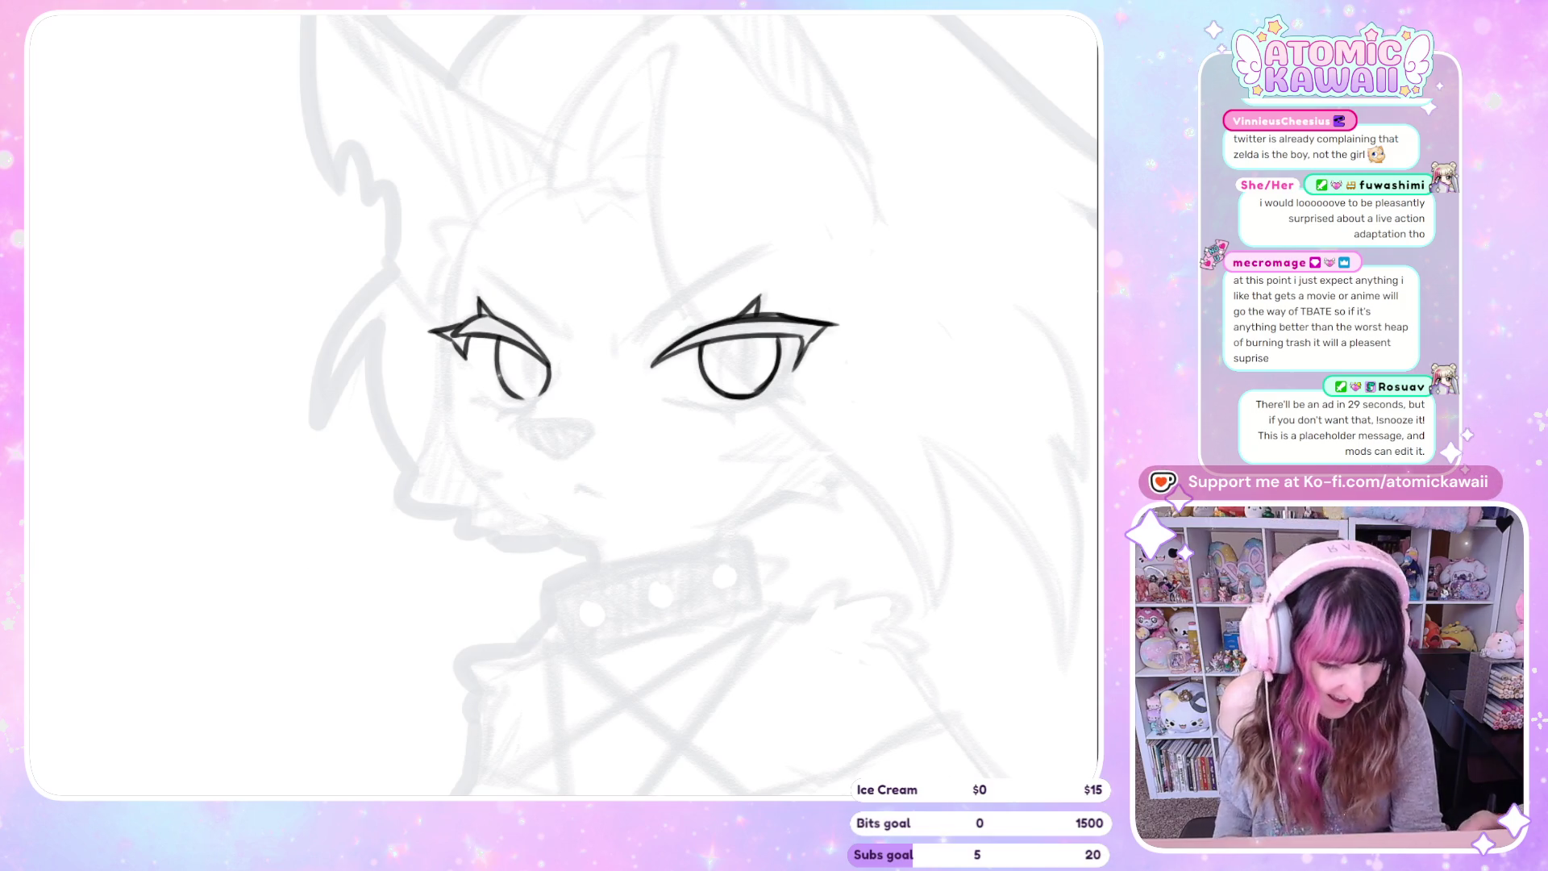
# Ink short lower lash strokes under both eyes, redrawing the short one longer
pyautogui.press('h')
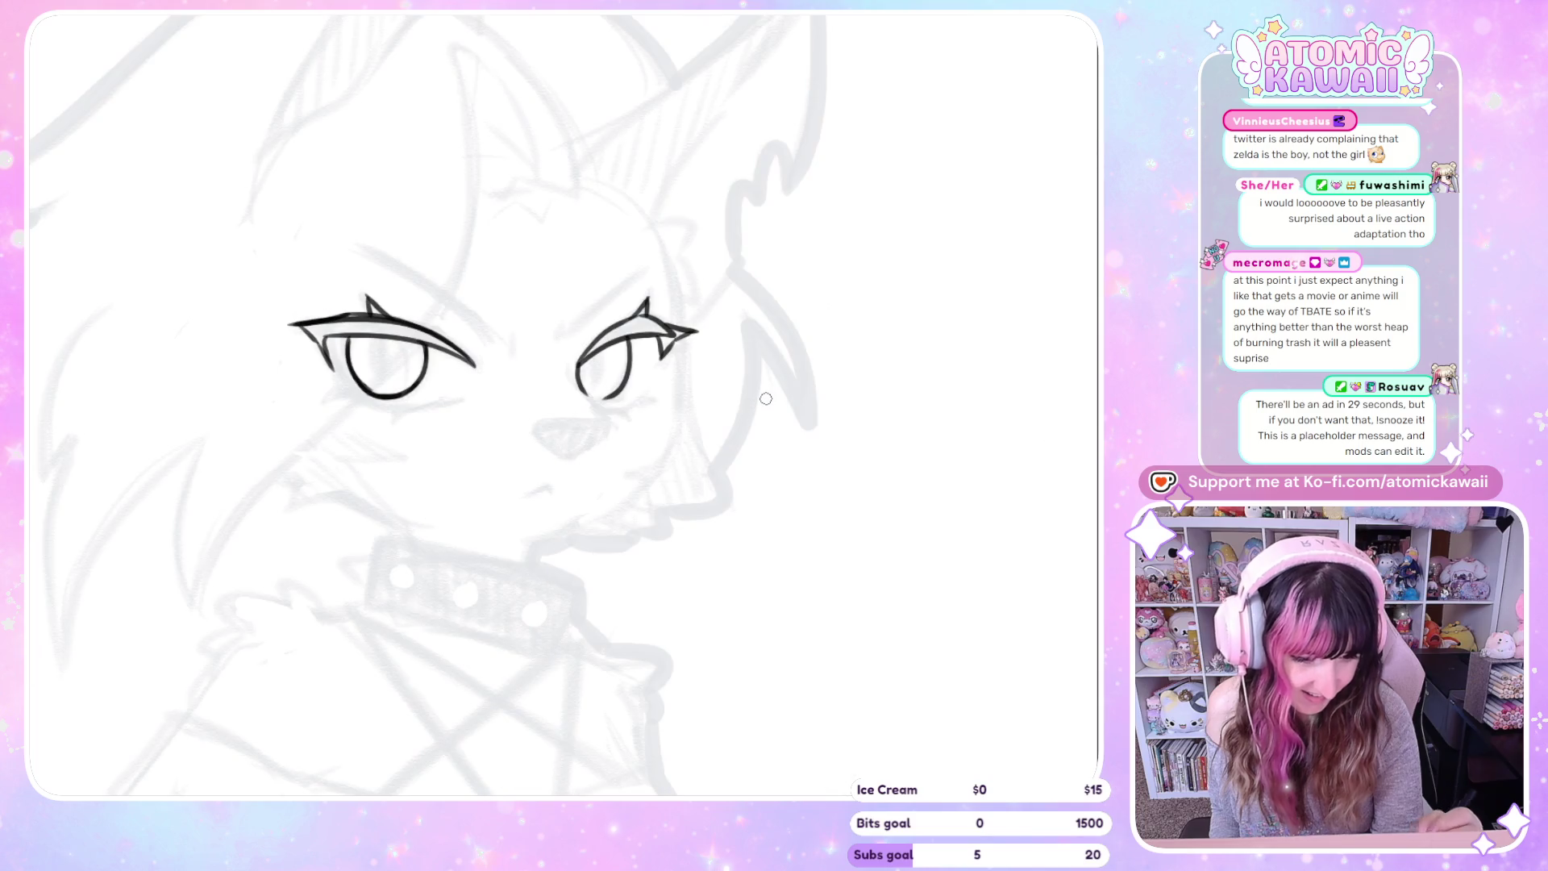
pyautogui.moveTo(583, 389); pyautogui.dragTo(600, 398)
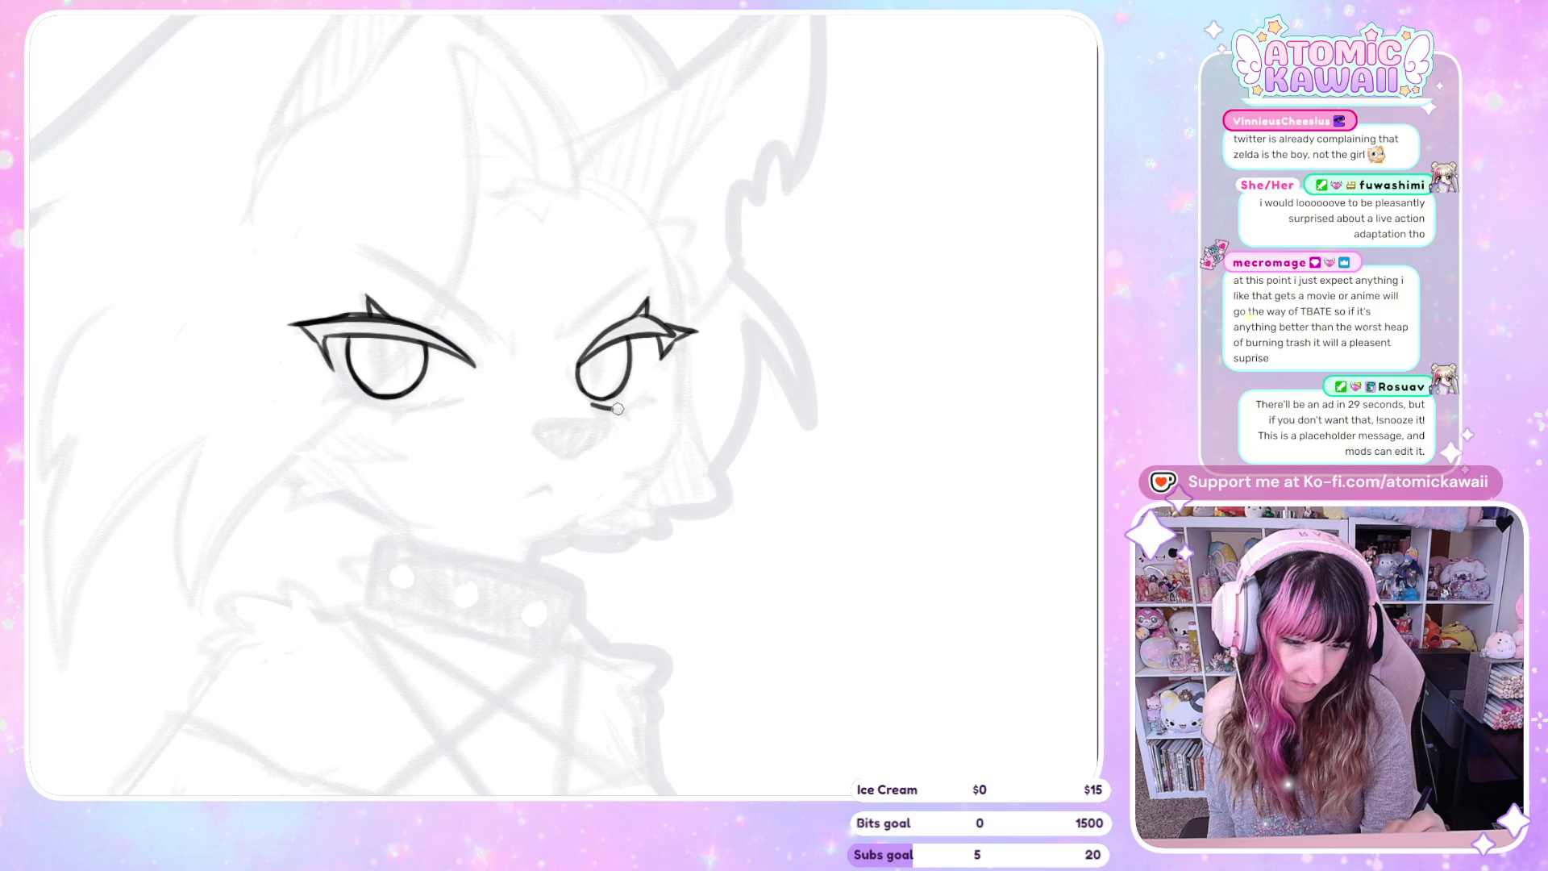
pyautogui.press('h')
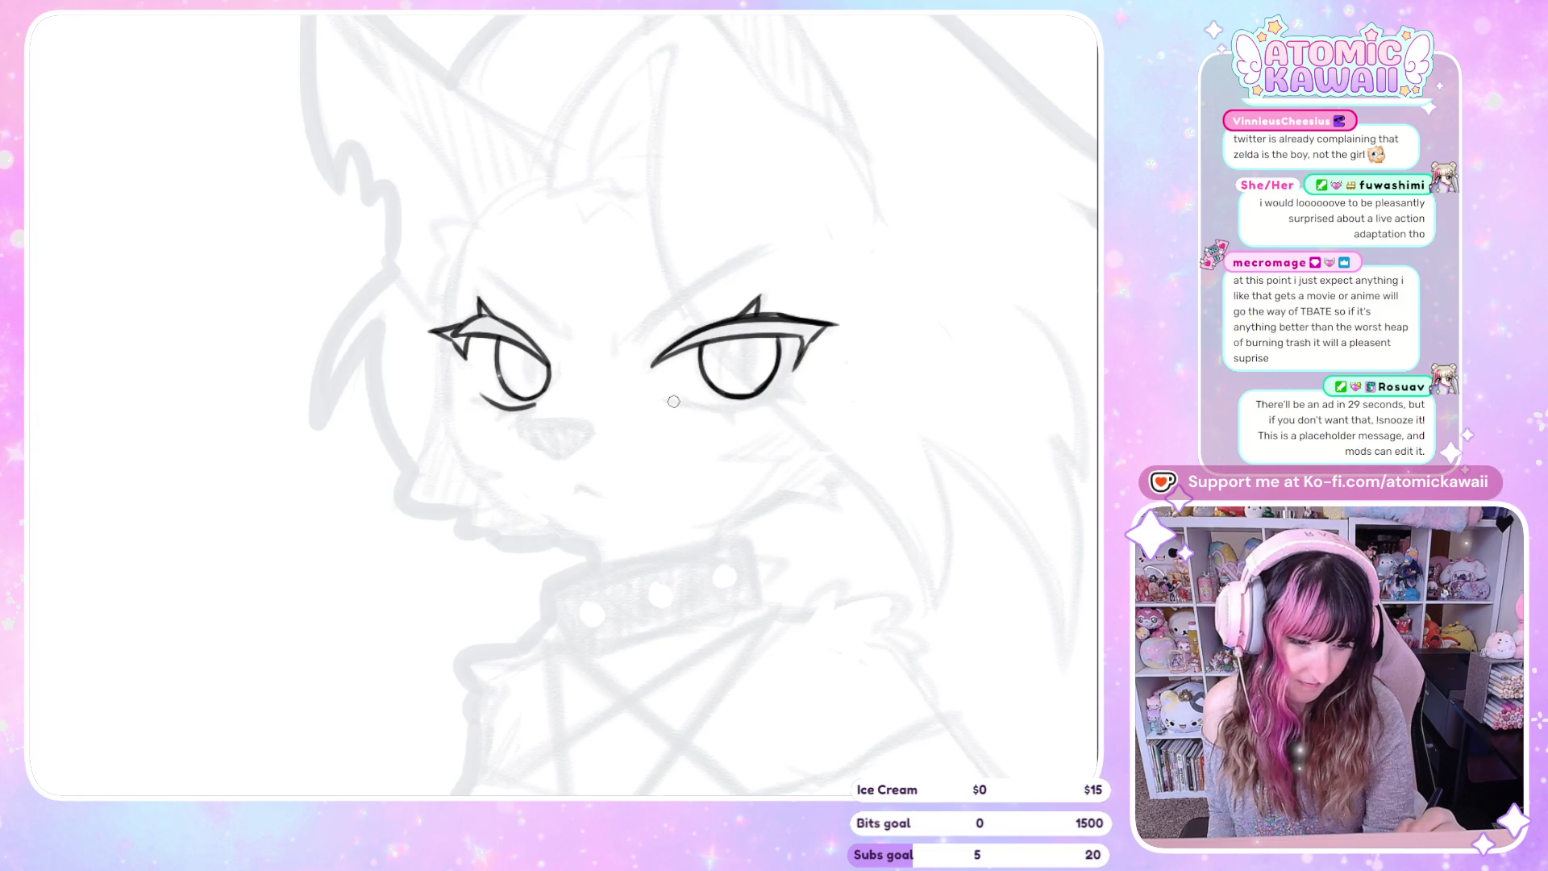
pyautogui.hotkey('ctrl', 'z')
pyautogui.moveTo(671, 397)
pyautogui.mouseDown()
pyautogui.moveTo(729, 406)
pyautogui.moveTo(786, 389)
pyautogui.moveTo(753, 409)
pyautogui.mouseUp()
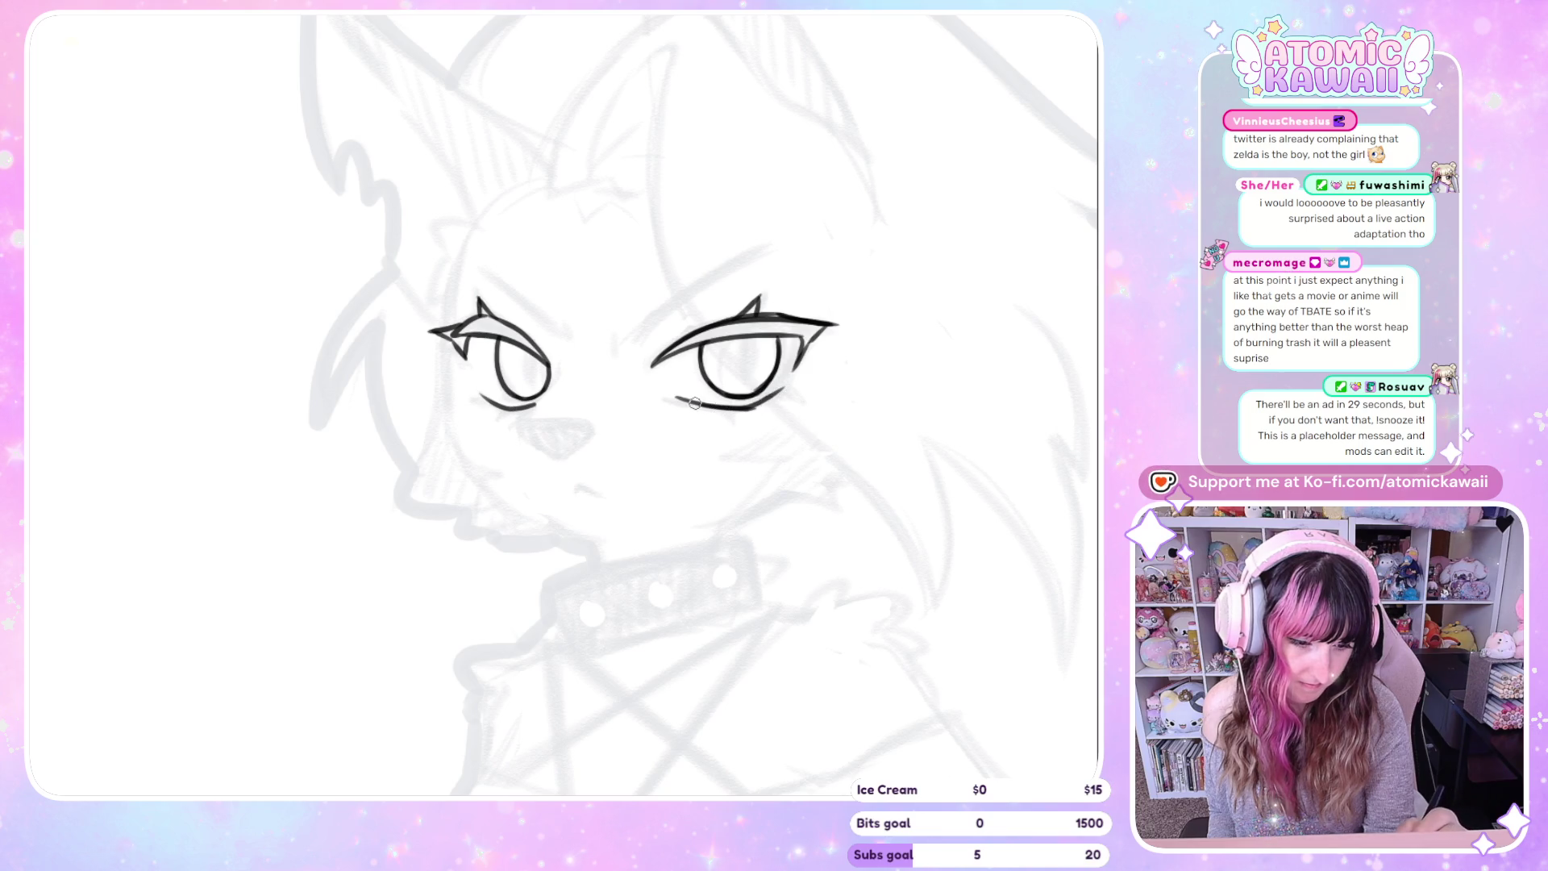
pyautogui.press('h')
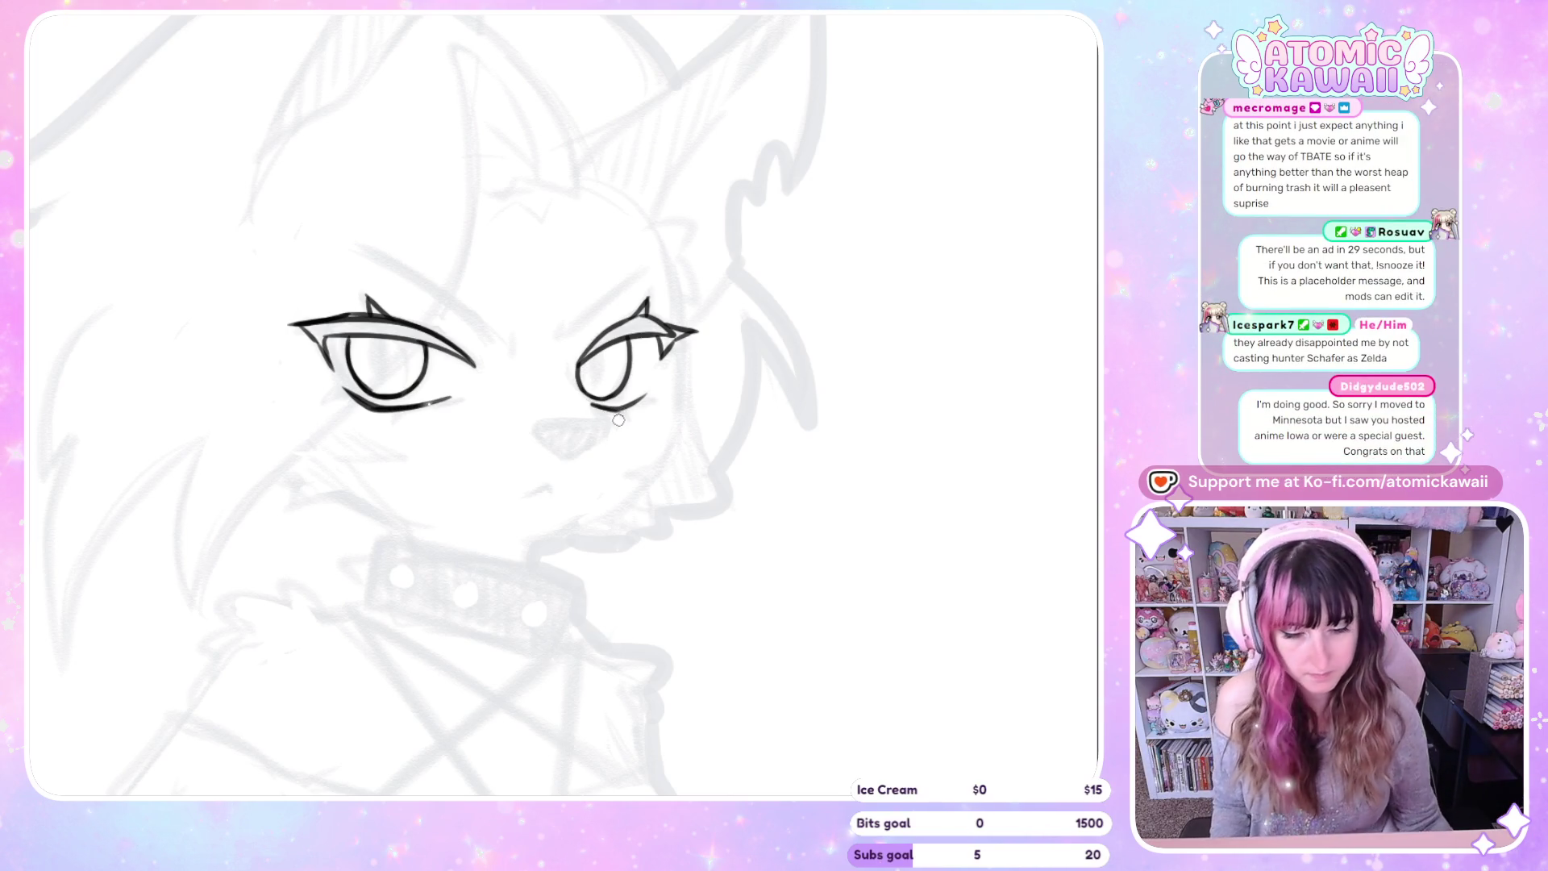
# Add a small spike beneath the lower lash line
pyautogui.scroll(1, 620, 410)
pyautogui.scroll(2, 617, 418)
pyautogui.press('h')
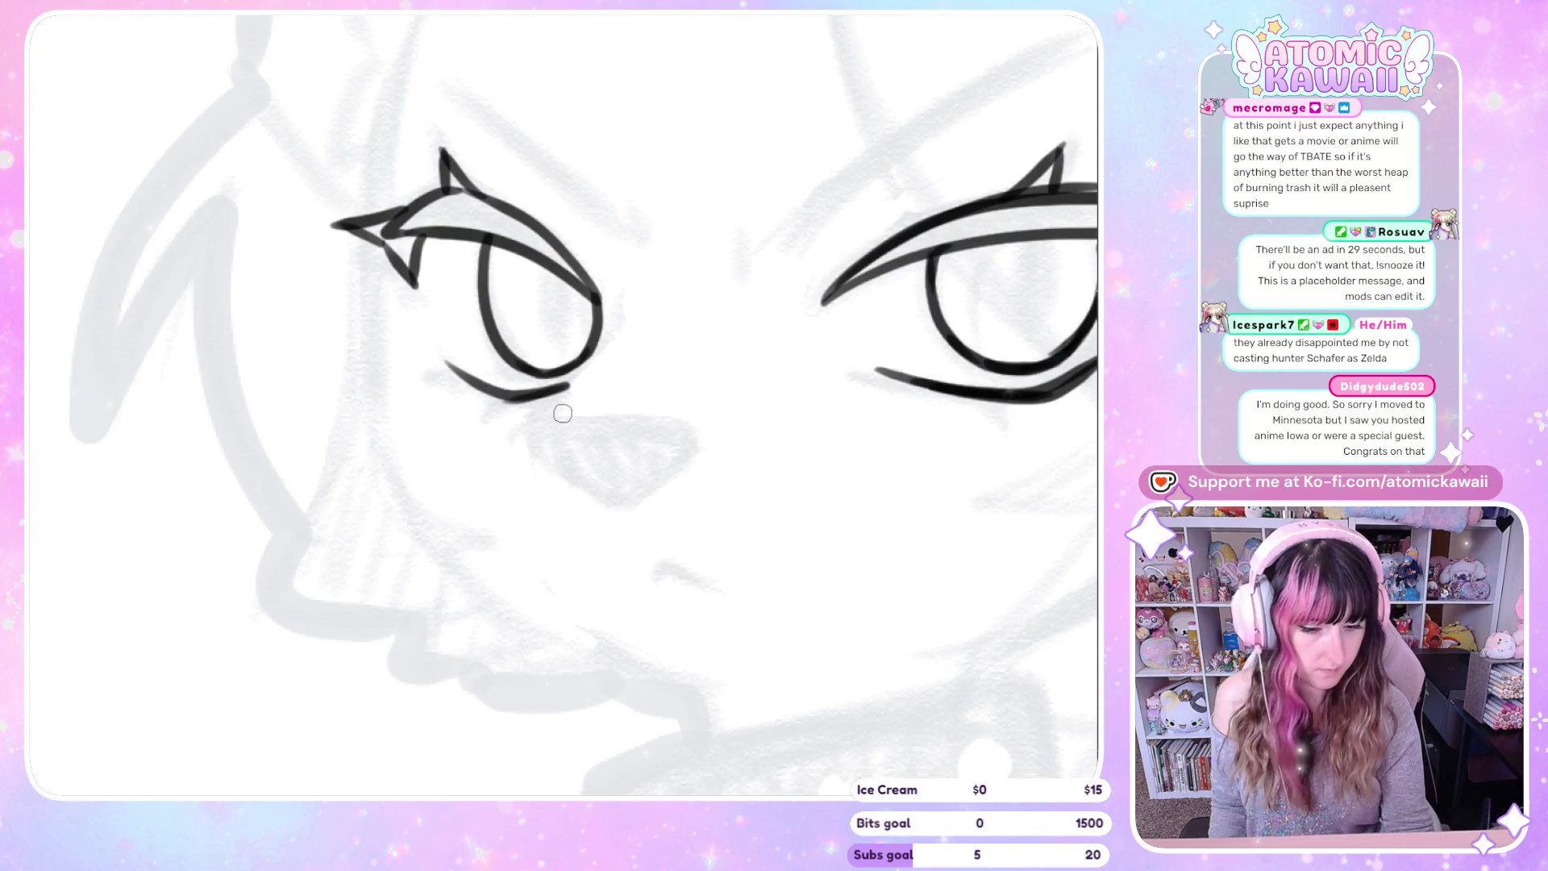
pyautogui.press('h')
pyautogui.press('h')
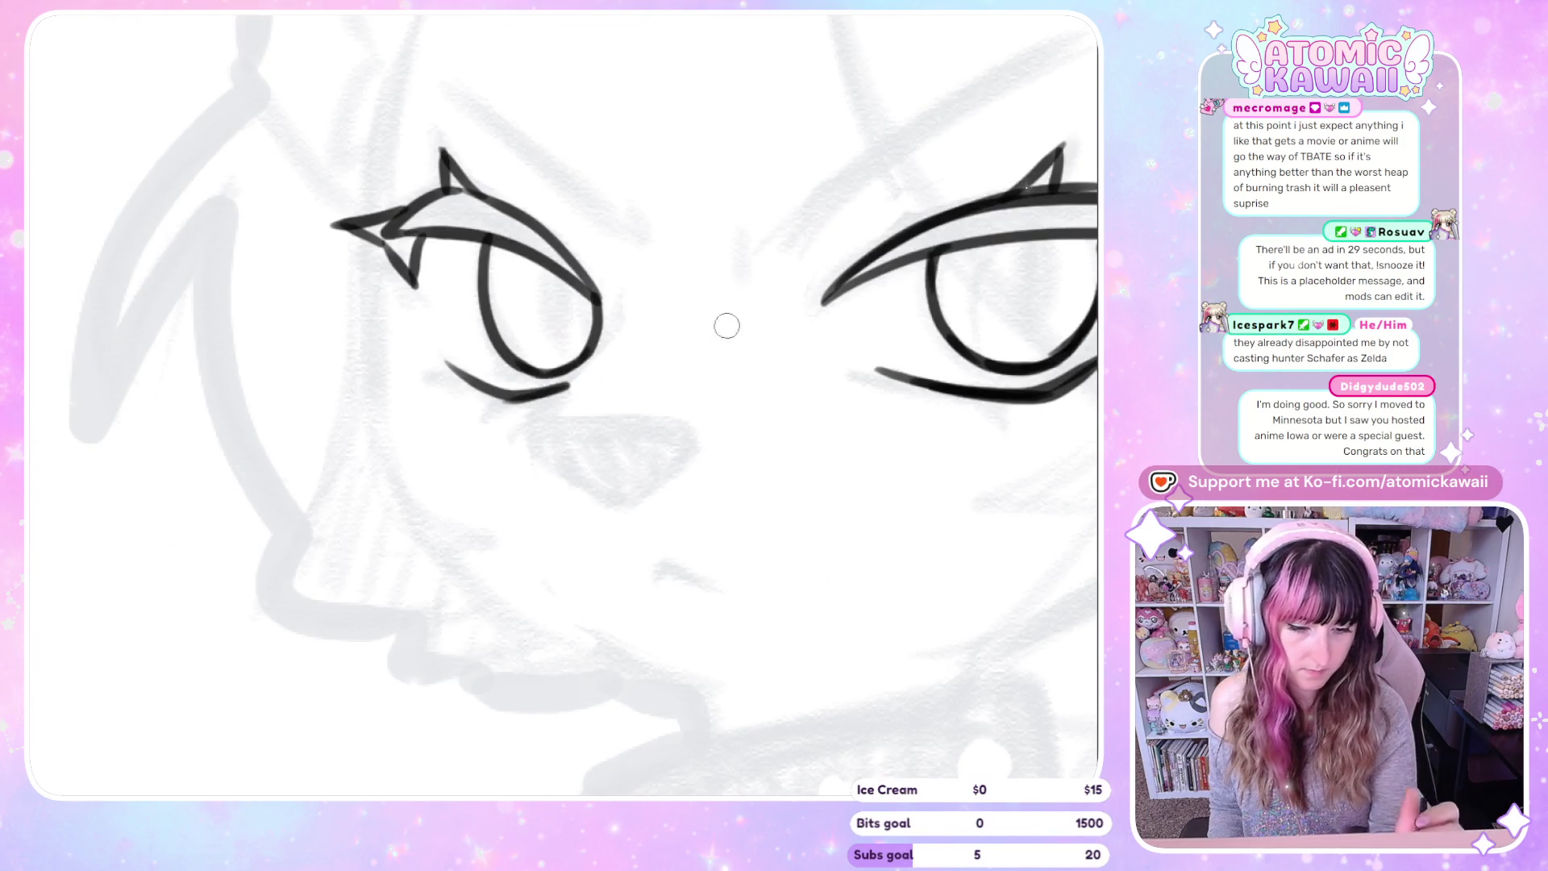
pyautogui.press('h')
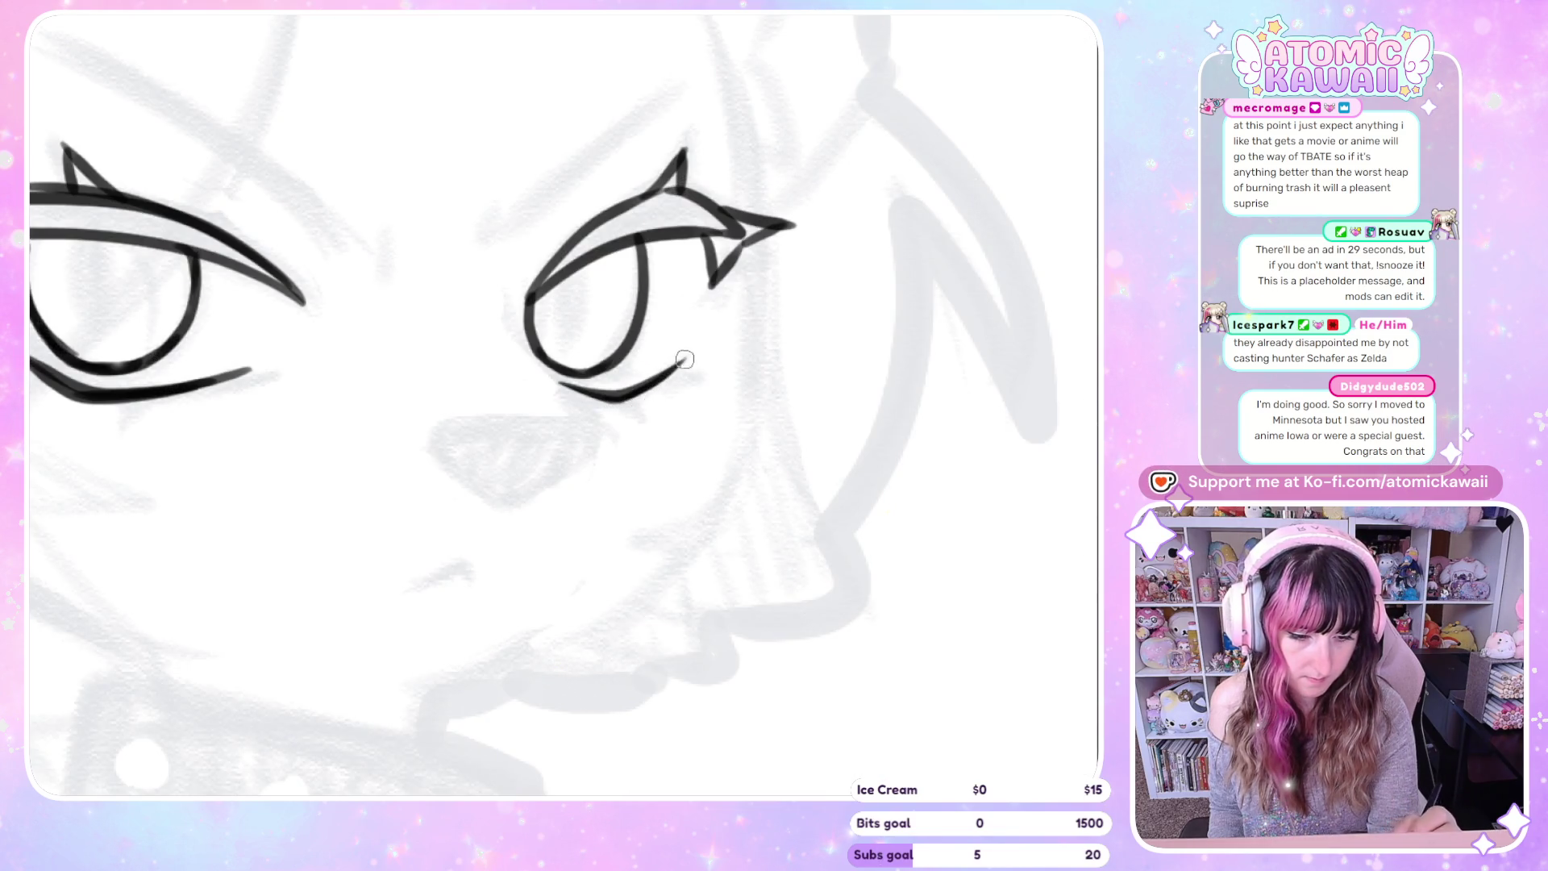
pyautogui.moveTo(611, 400); pyautogui.dragTo(632, 417)
# Add a short stroke at the lower eyelid's outer end, then zoom back out
pyautogui.press('h')
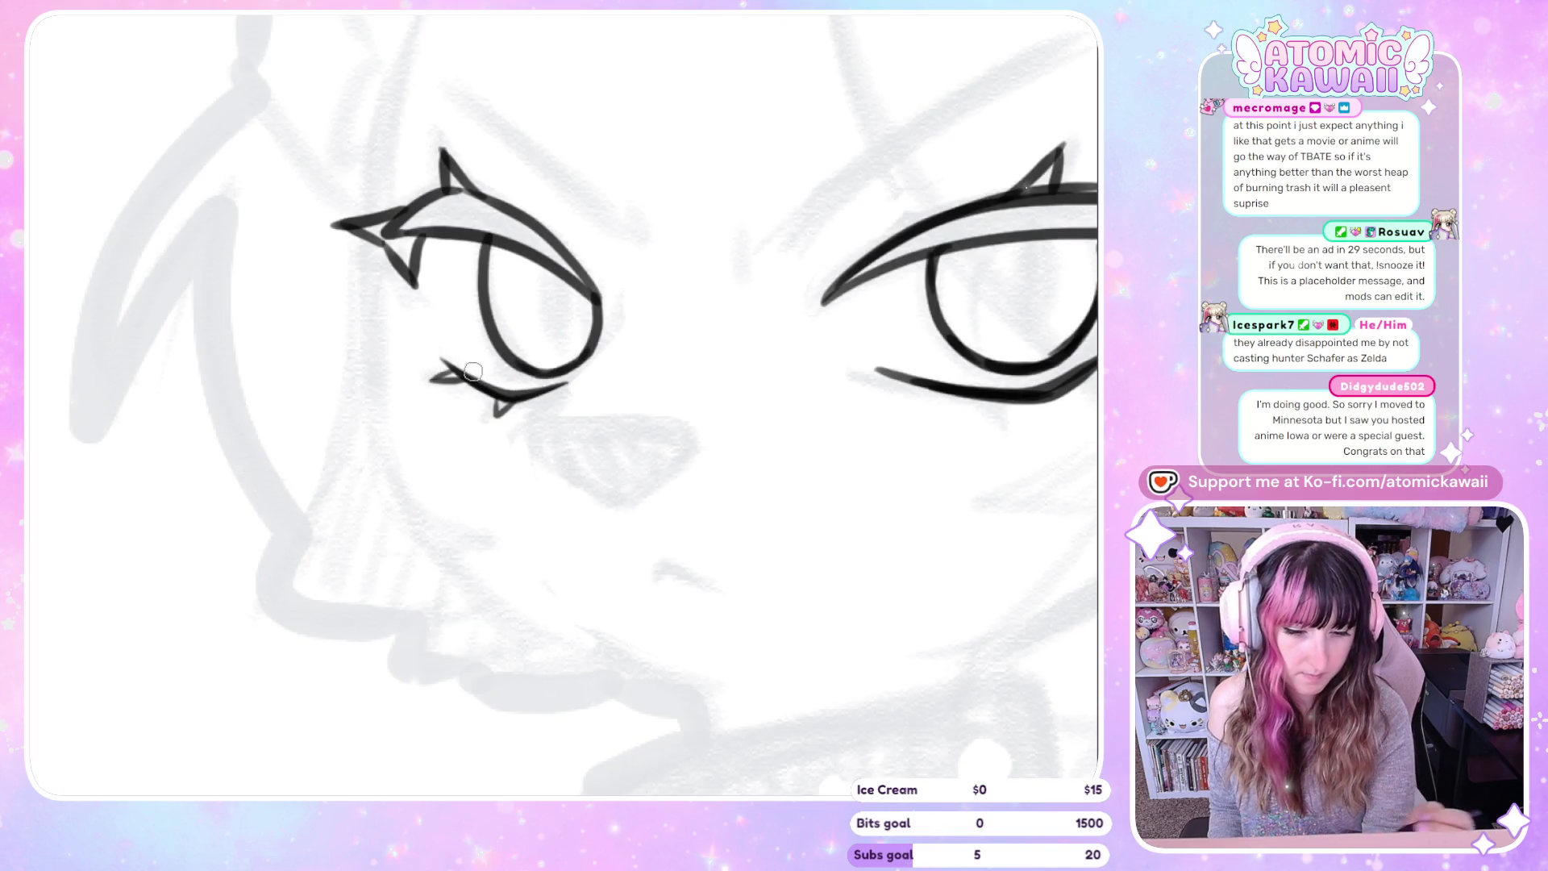
pyautogui.press('h')
pyautogui.moveTo(474, 371); pyautogui.dragTo(852, 371)
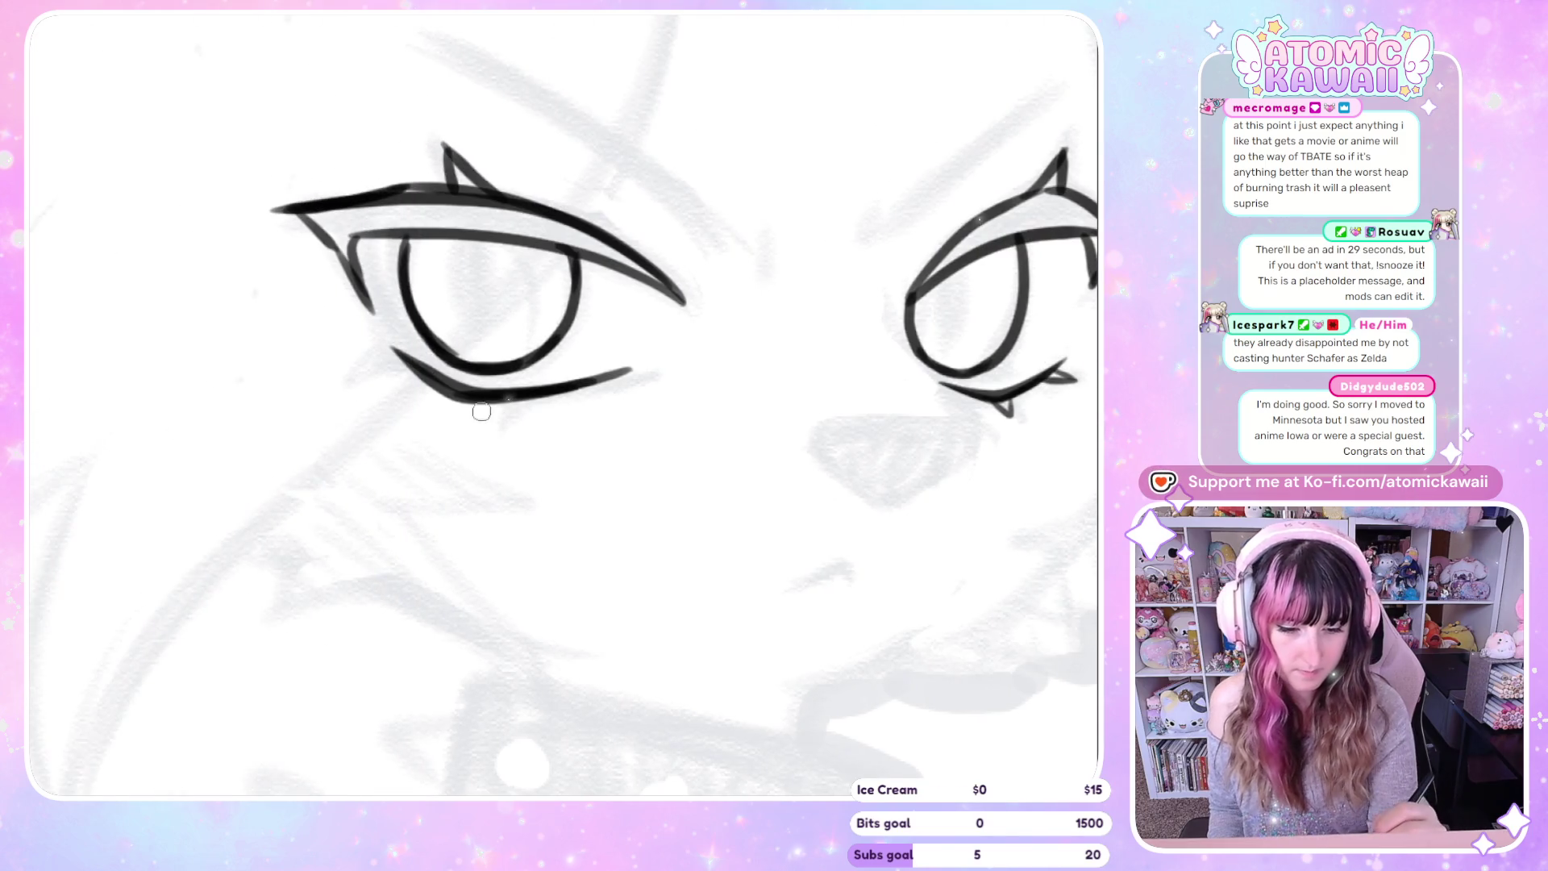
pyautogui.press('h')
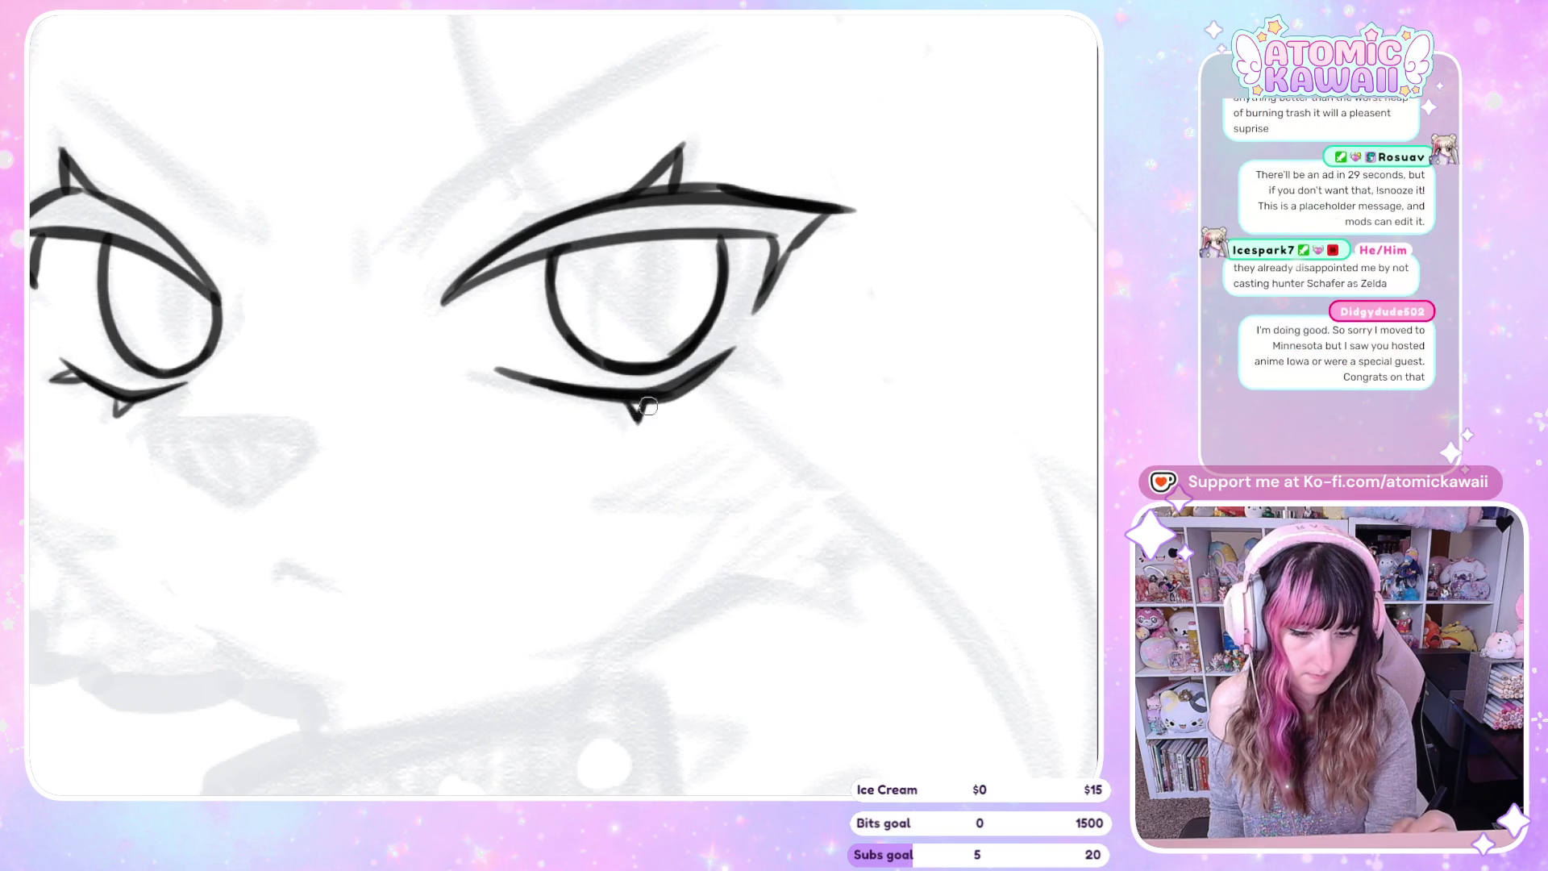
pyautogui.moveTo(698, 376); pyautogui.dragTo(734, 386)
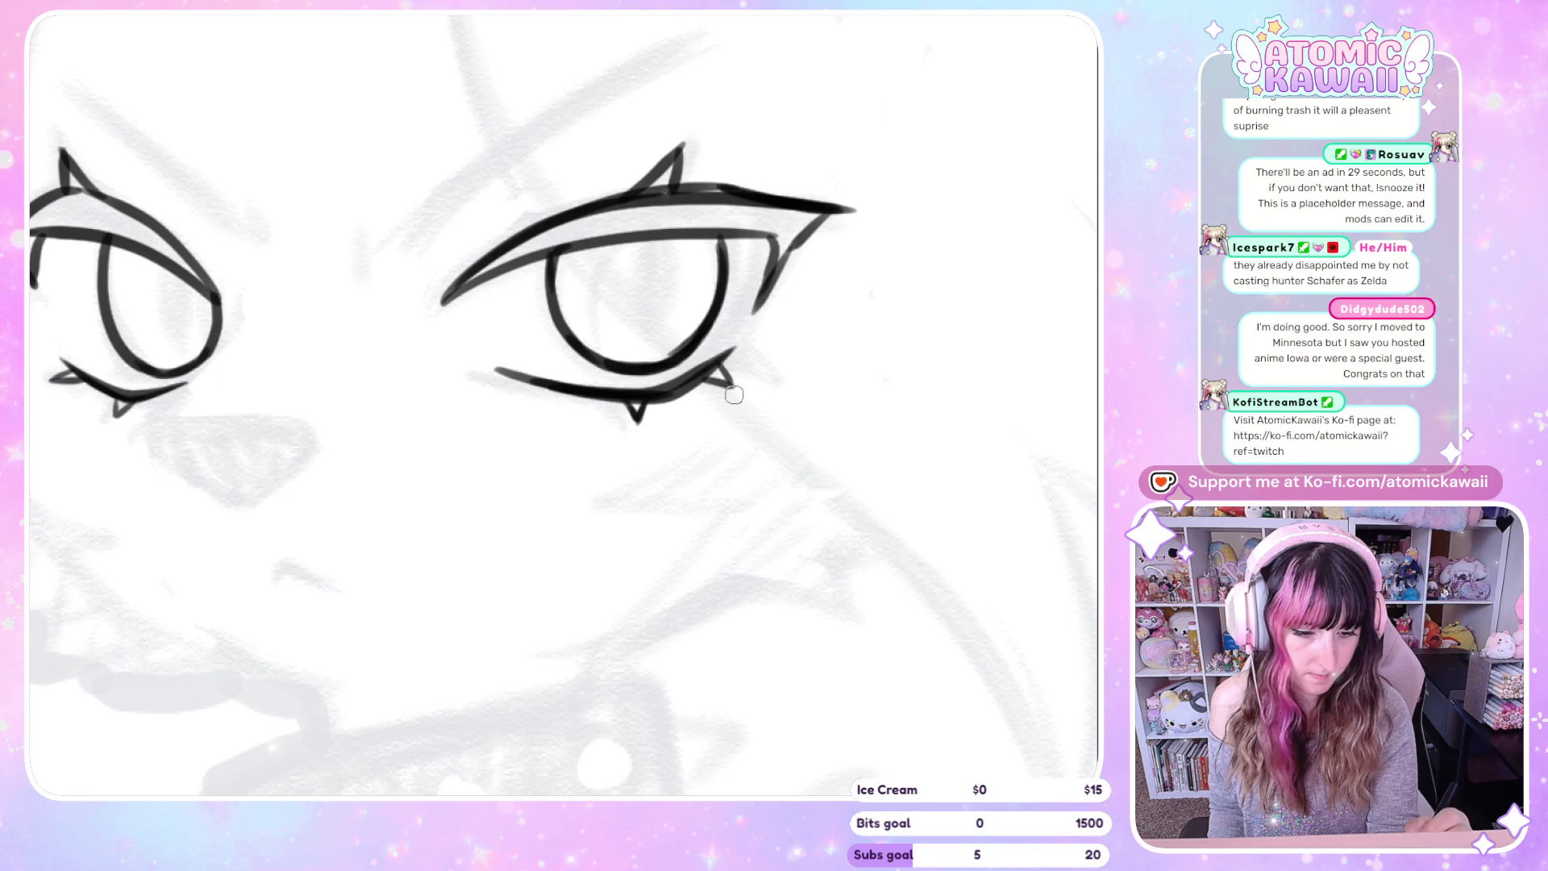
pyautogui.press('h')
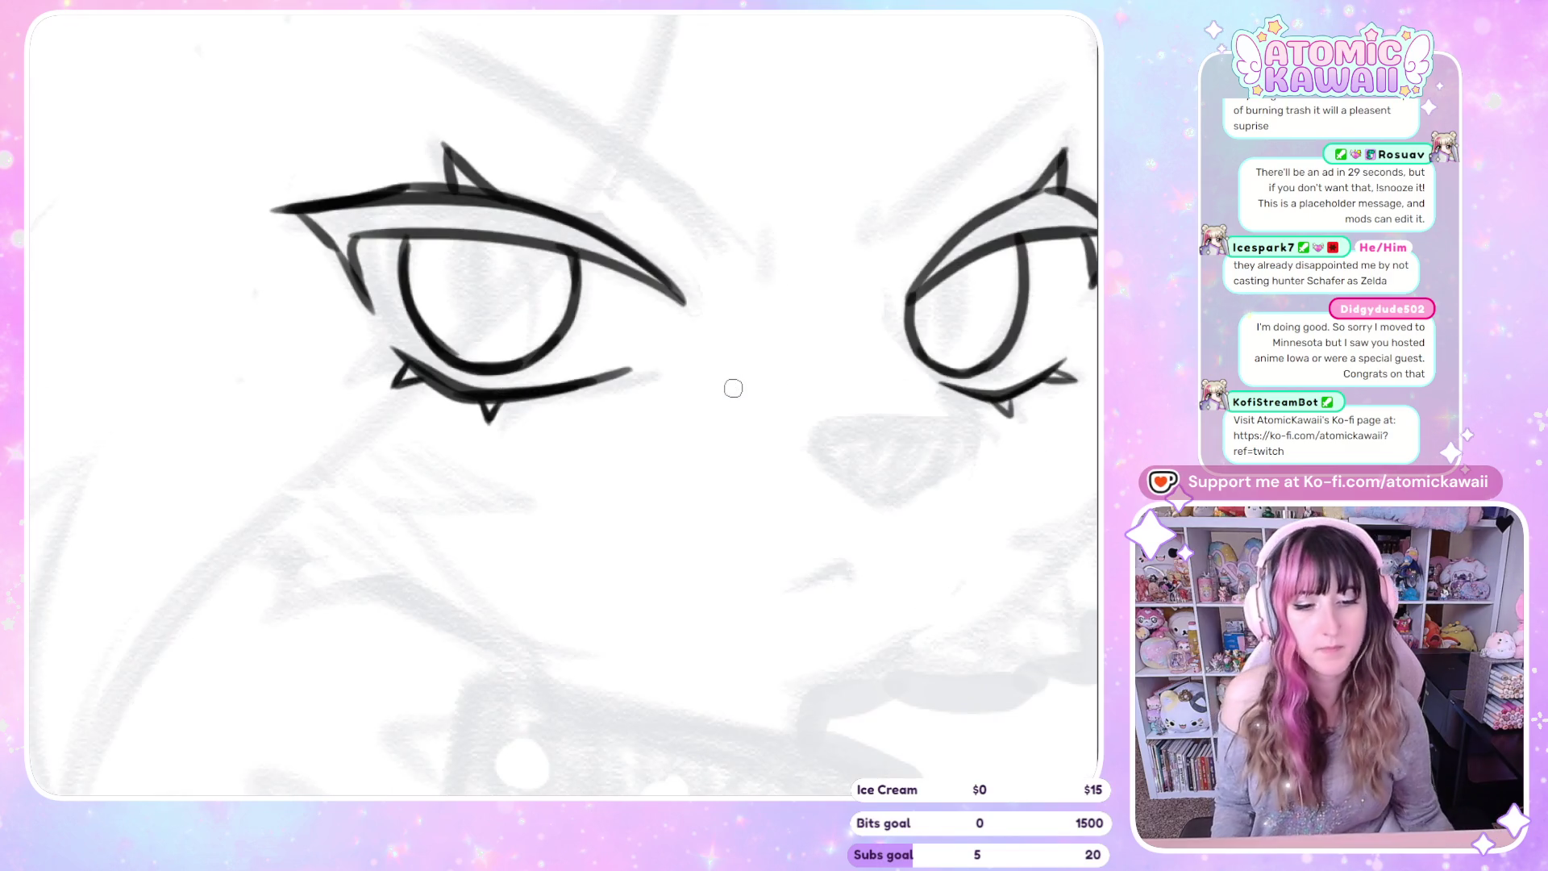
pyautogui.scroll(-5, 387, 411)
pyautogui.scroll(-2, 392, 421)
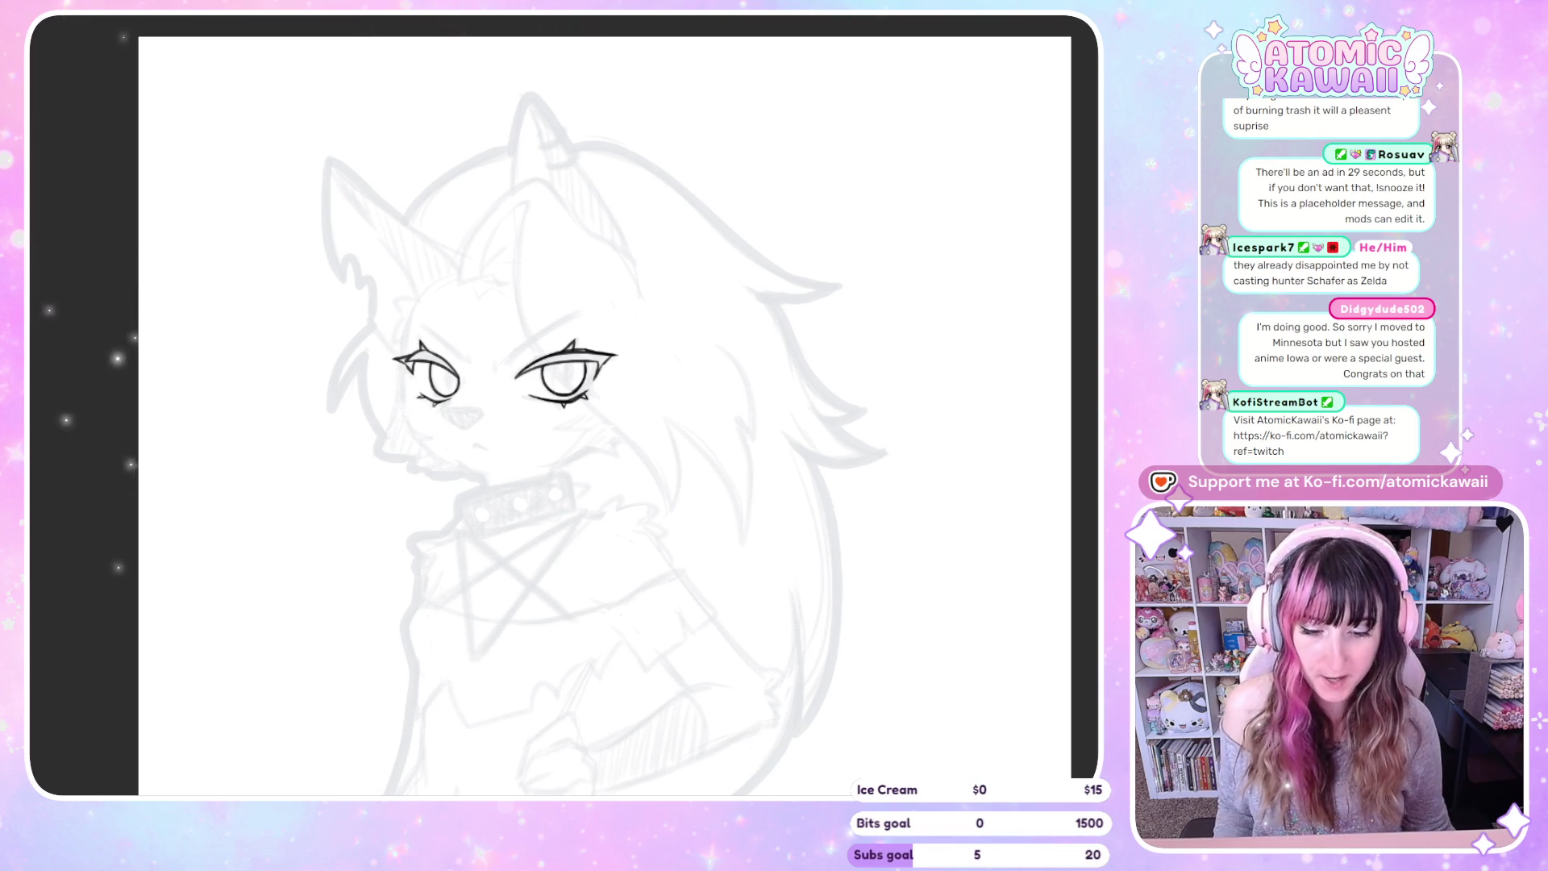
# Remove the stray stroke on the right upper lid and hide the gray sketch layer
pyautogui.scroll(5, 639, 632)
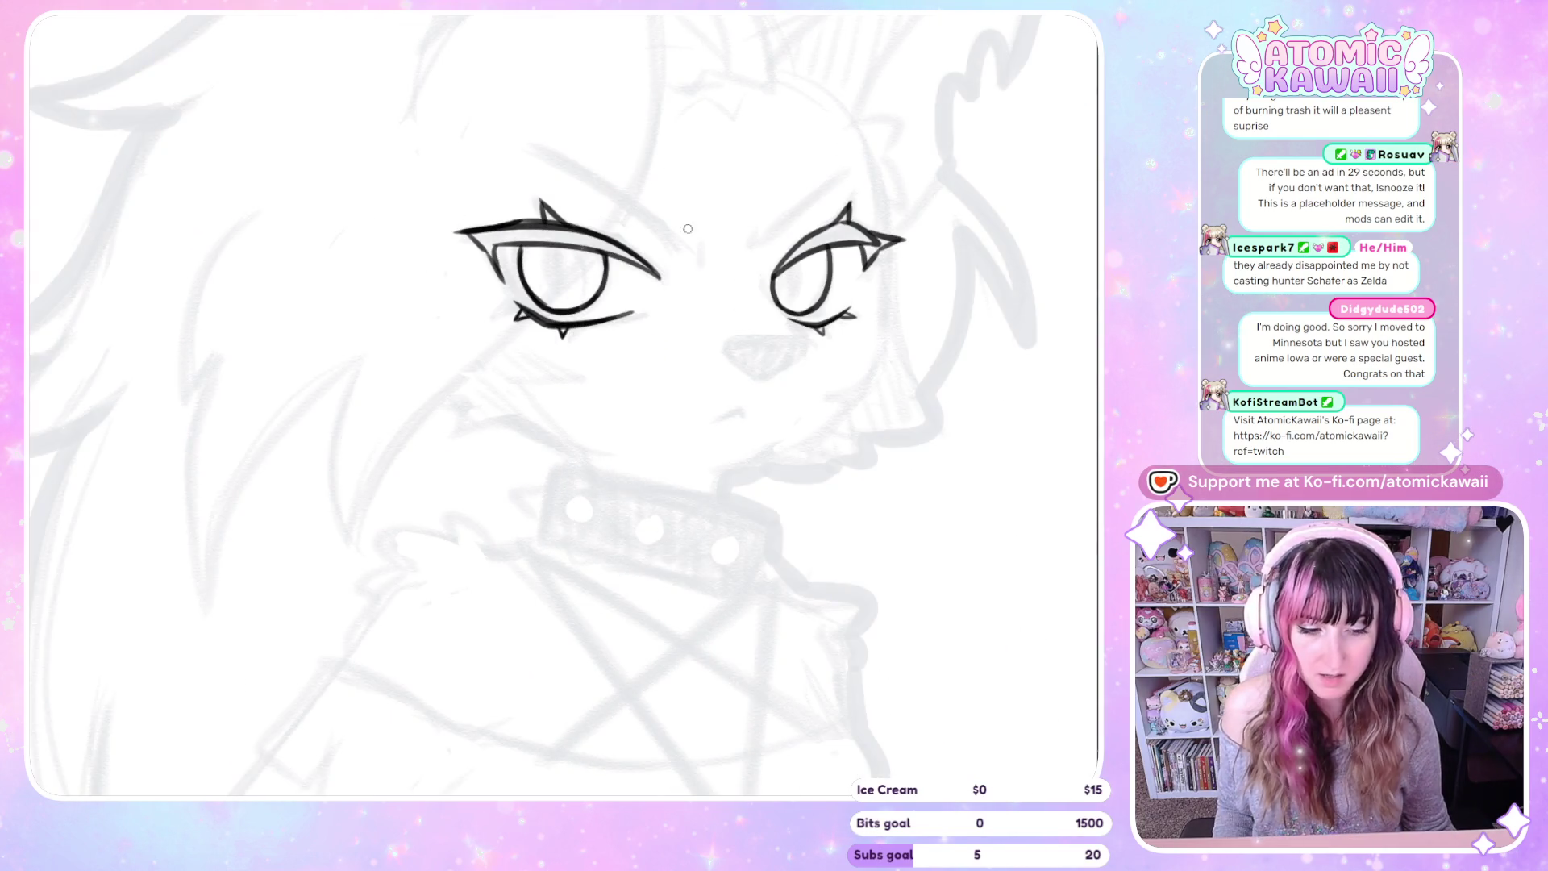
pyautogui.scroll(3, 885, 112)
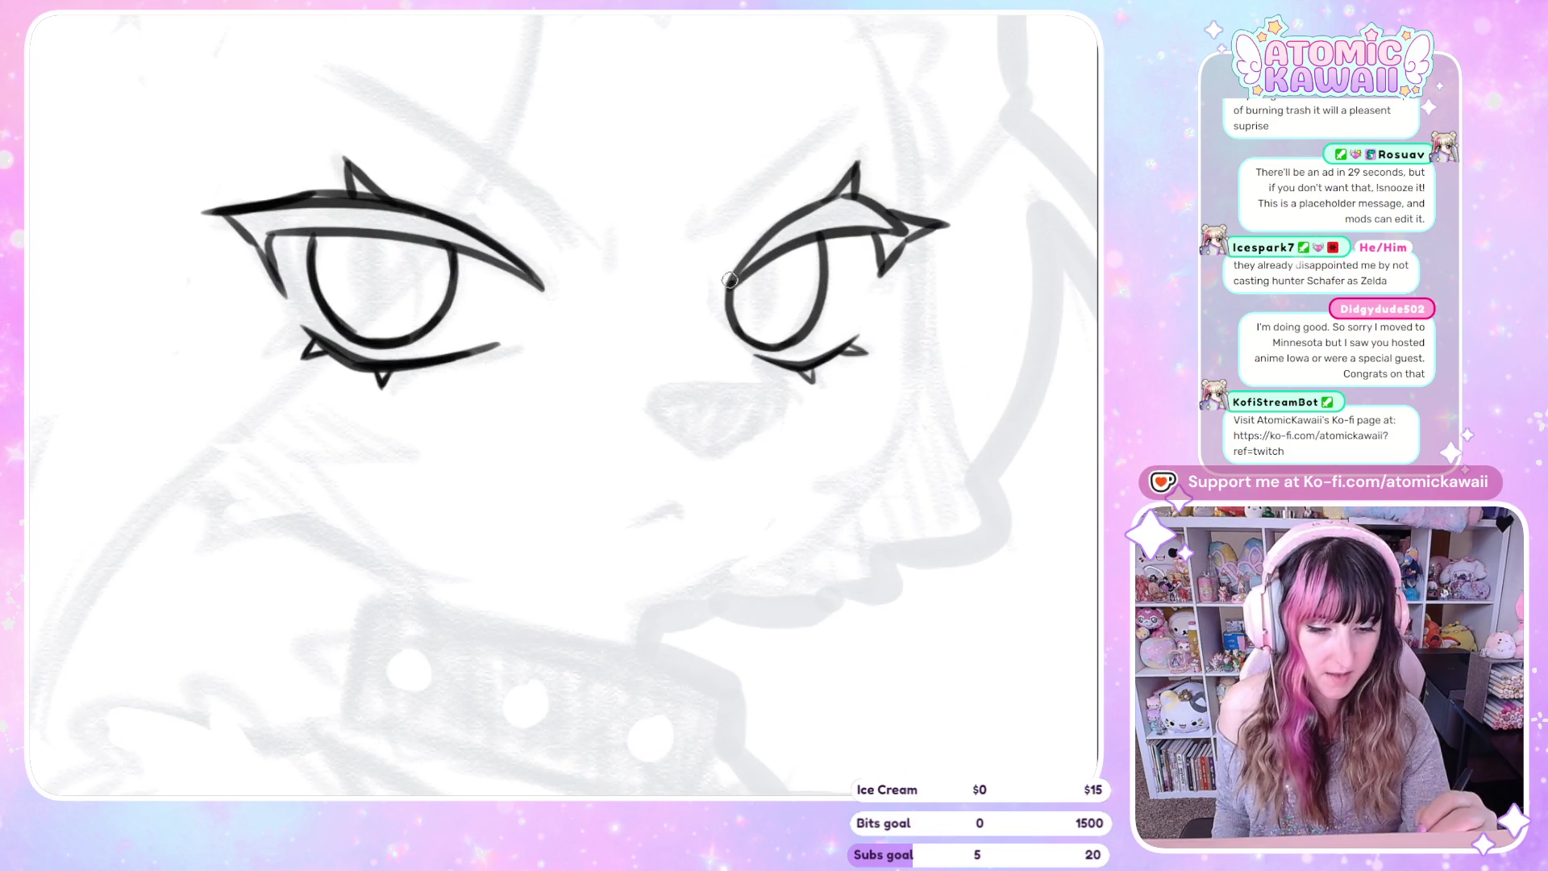
pyautogui.hotkey('ctrl', 'z')
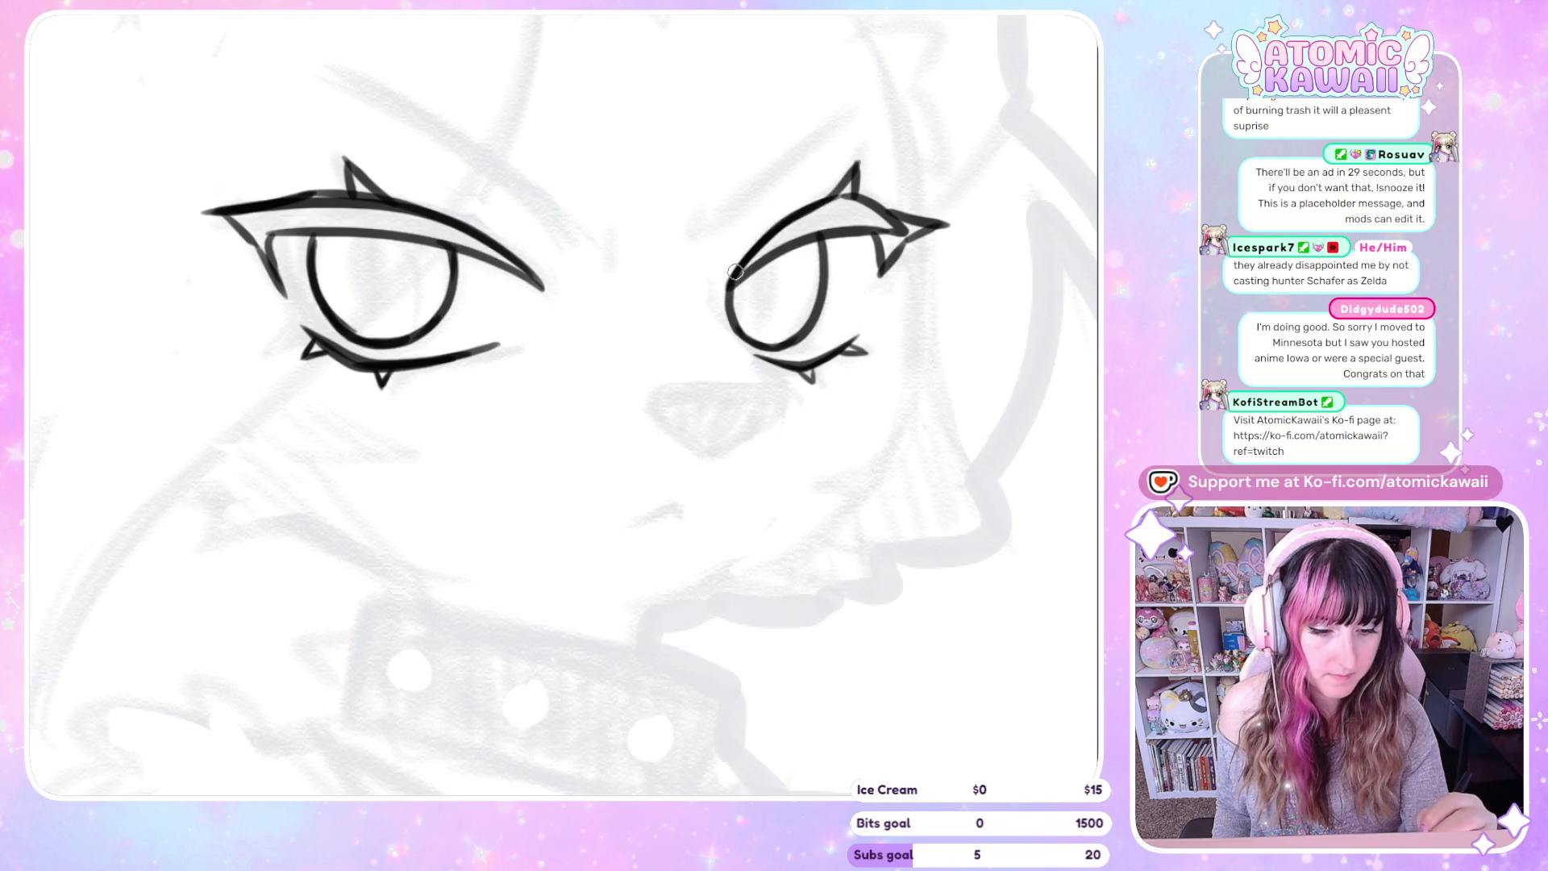
pyautogui.hotkey('ctrl', '-')
pyautogui.hotkey('ctrl', '-')
pyautogui.hotkey('ctrl', '-')
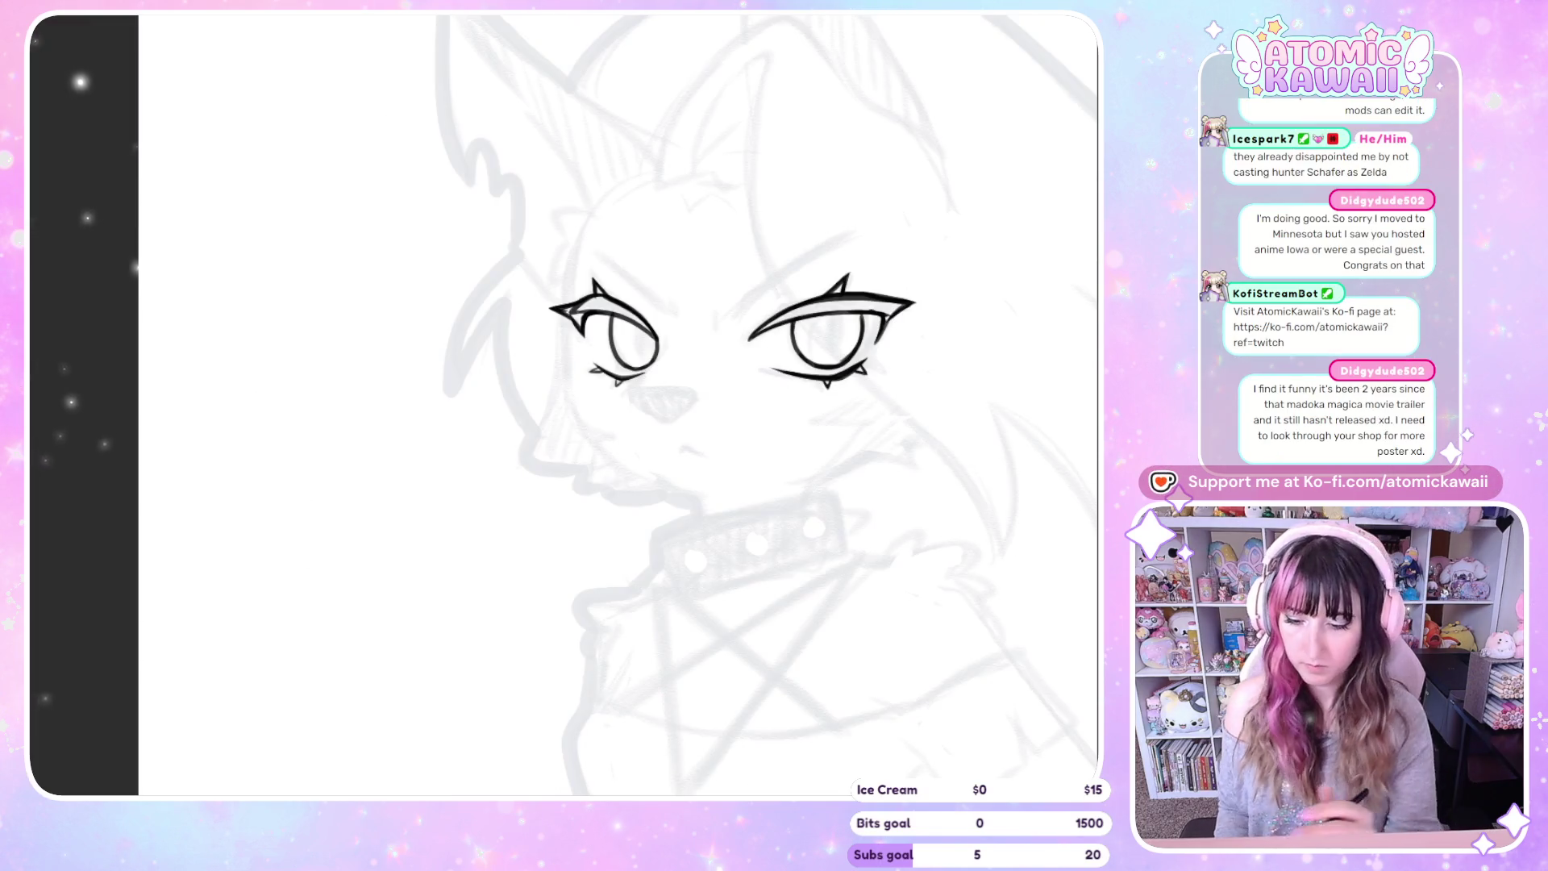
pyautogui.hotkey('ctrl', ',')
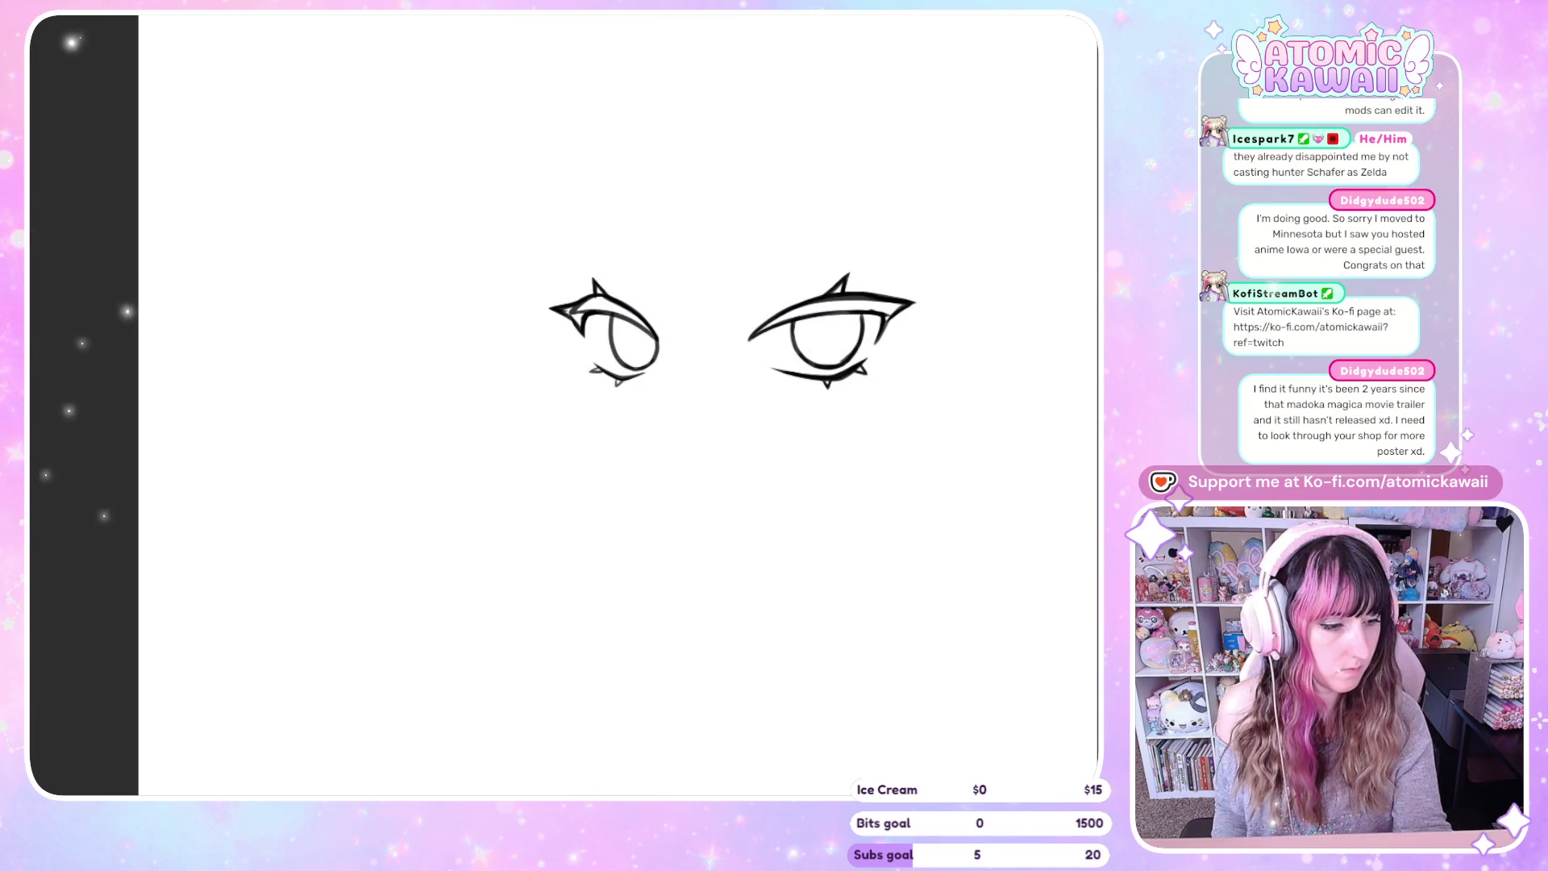
# Fill both irises, both upper-lid bands and the right eye's corner gap solid black
pyautogui.click(634, 342)
pyautogui.click(589, 310)
pyautogui.click(806, 313)
pyautogui.click(826, 342)
pyautogui.click(899, 302)
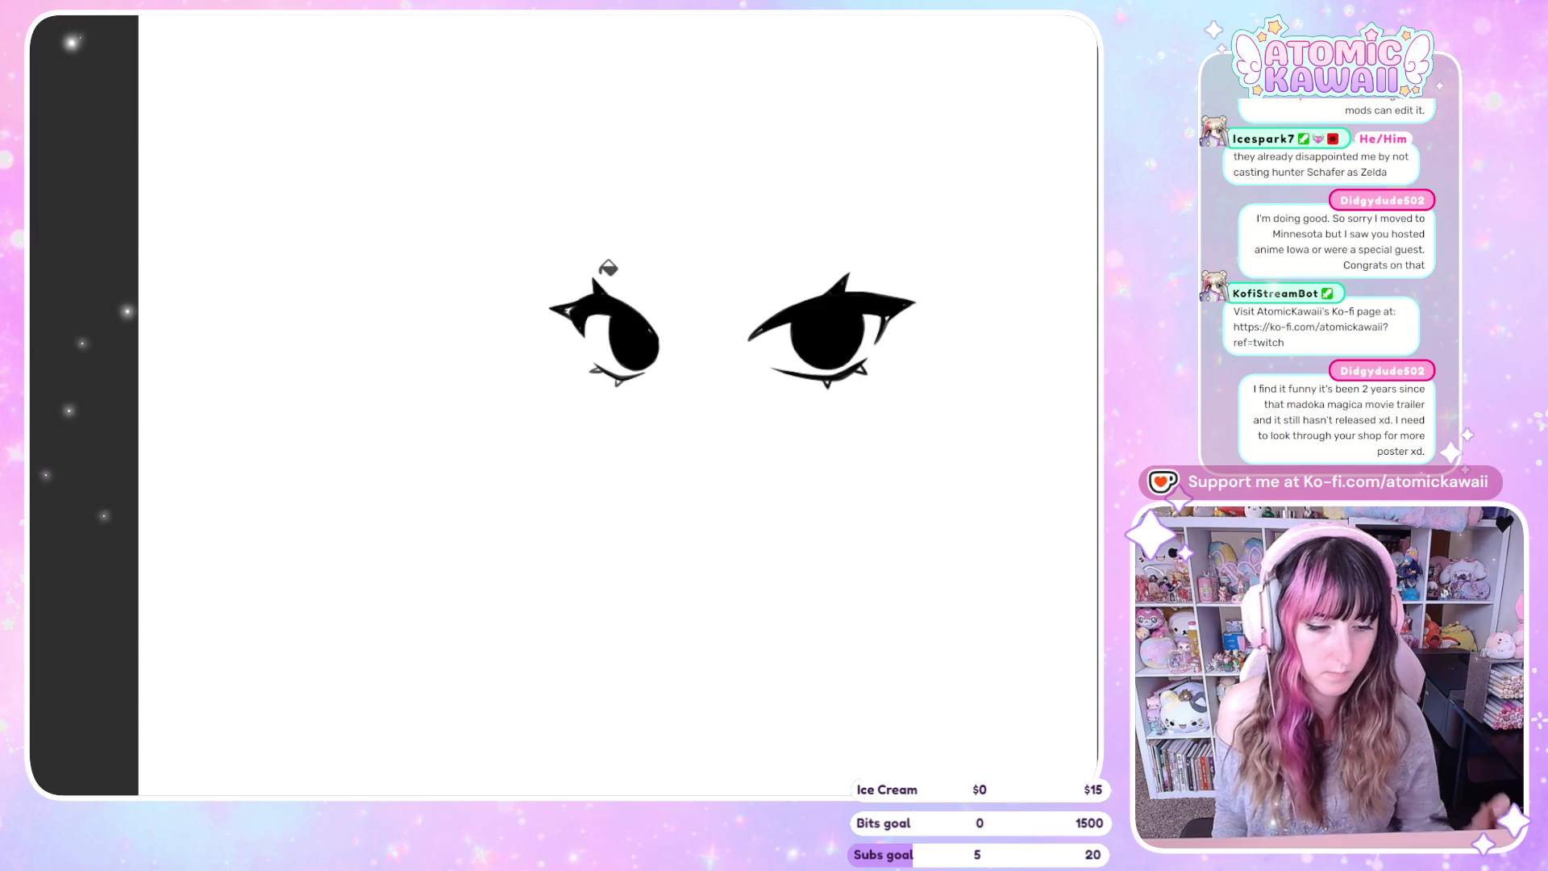
pyautogui.scroll(5, 881, 440)
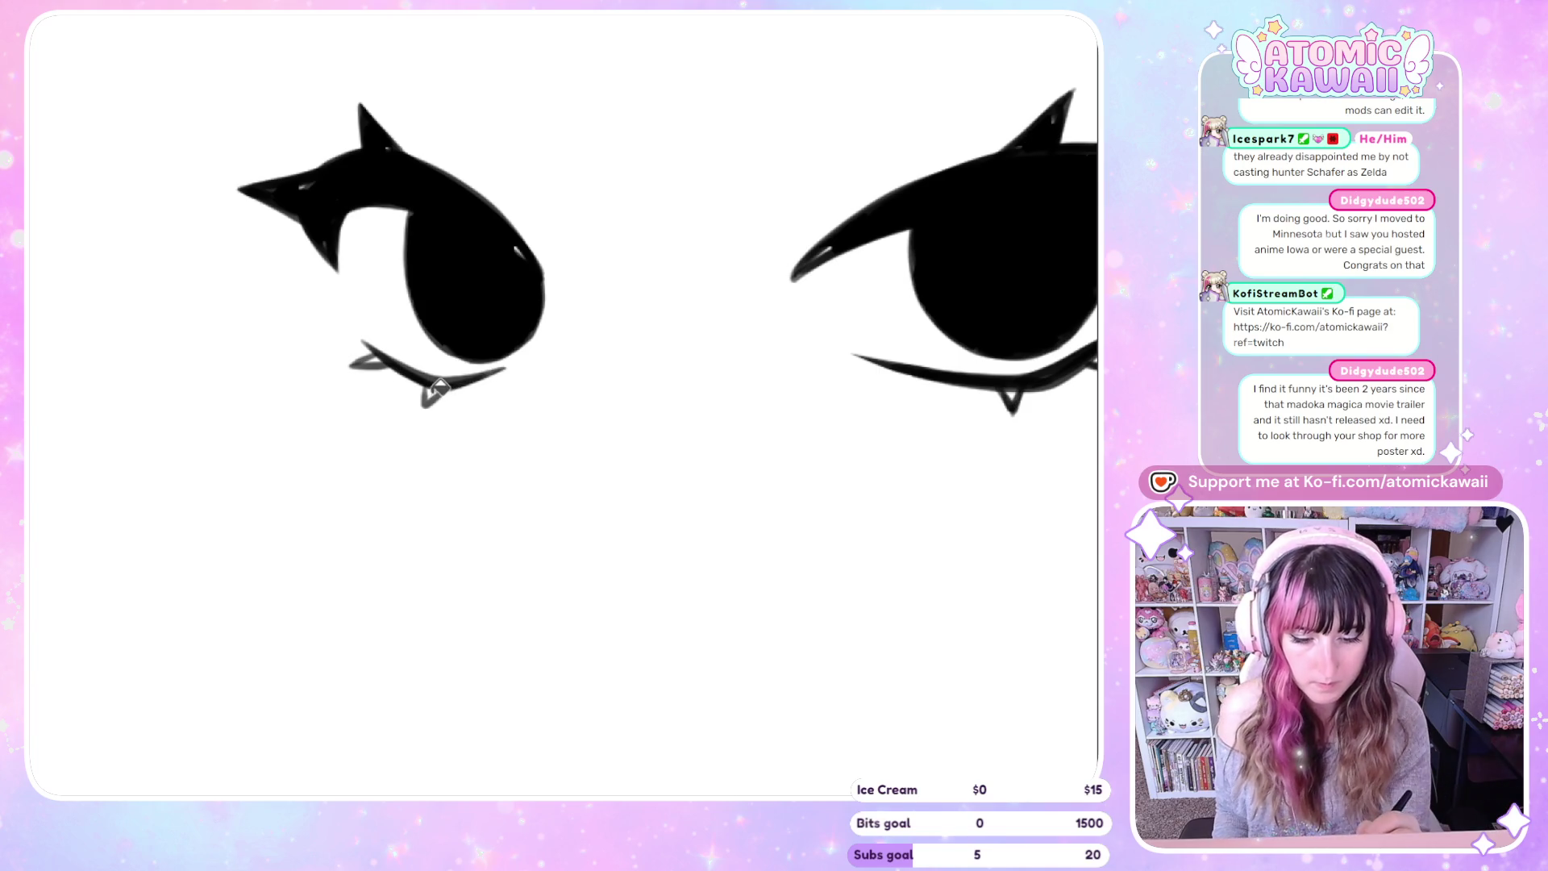
pyautogui.hscroll(5, 758, 321)
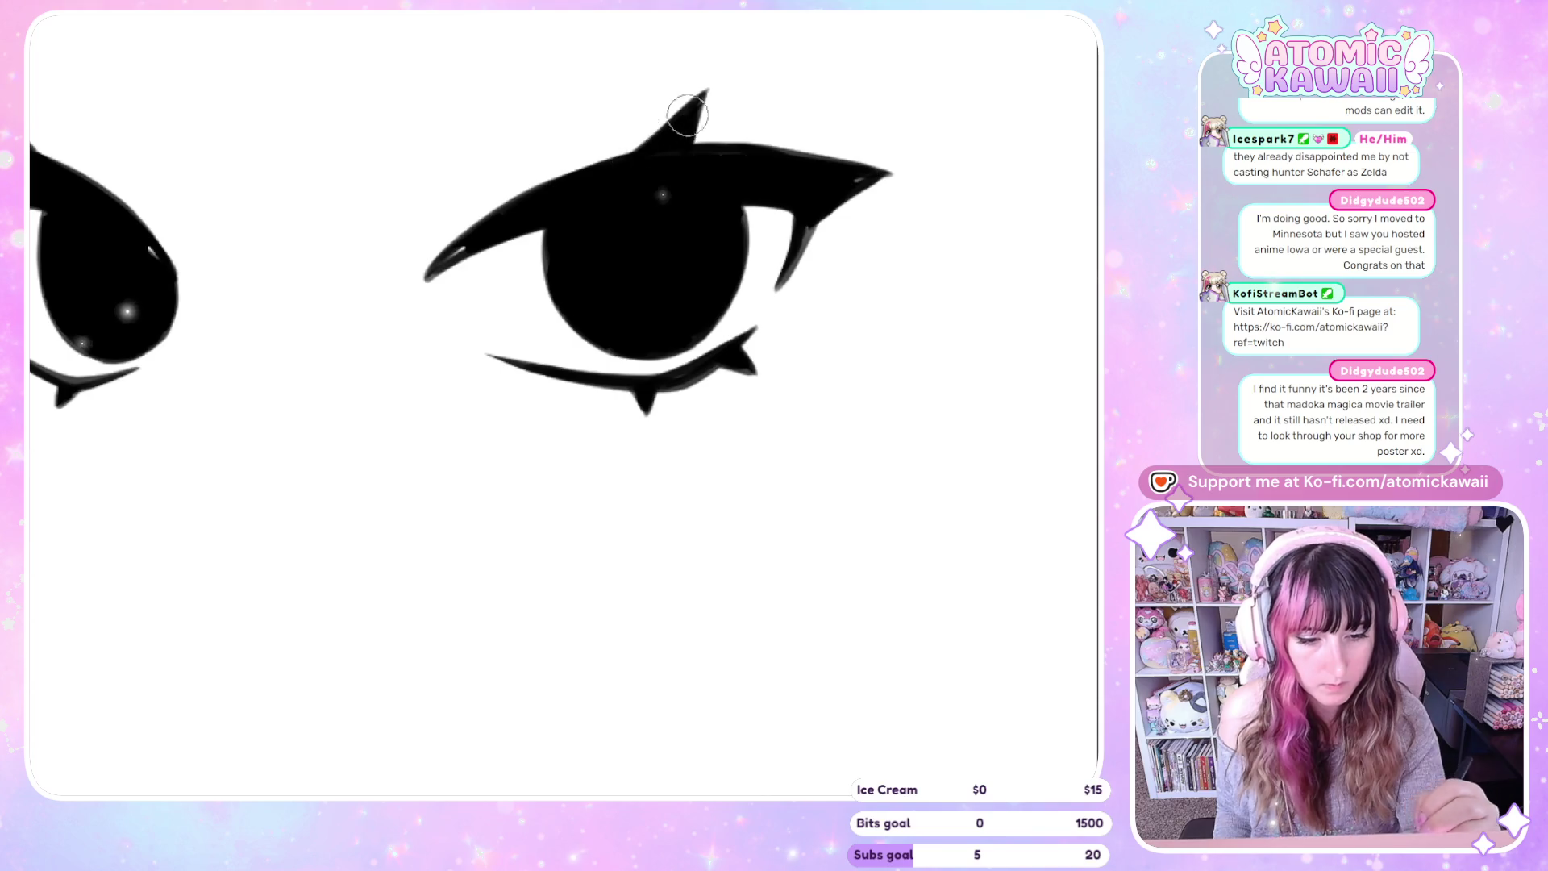
# Restroke the right eye's upper-lid spike with a wider base and sharper, higher tip
pyautogui.moveTo(632, 145); pyautogui.dragTo(702, 96)
pyautogui.moveTo(626, 161); pyautogui.dragTo(706, 89)
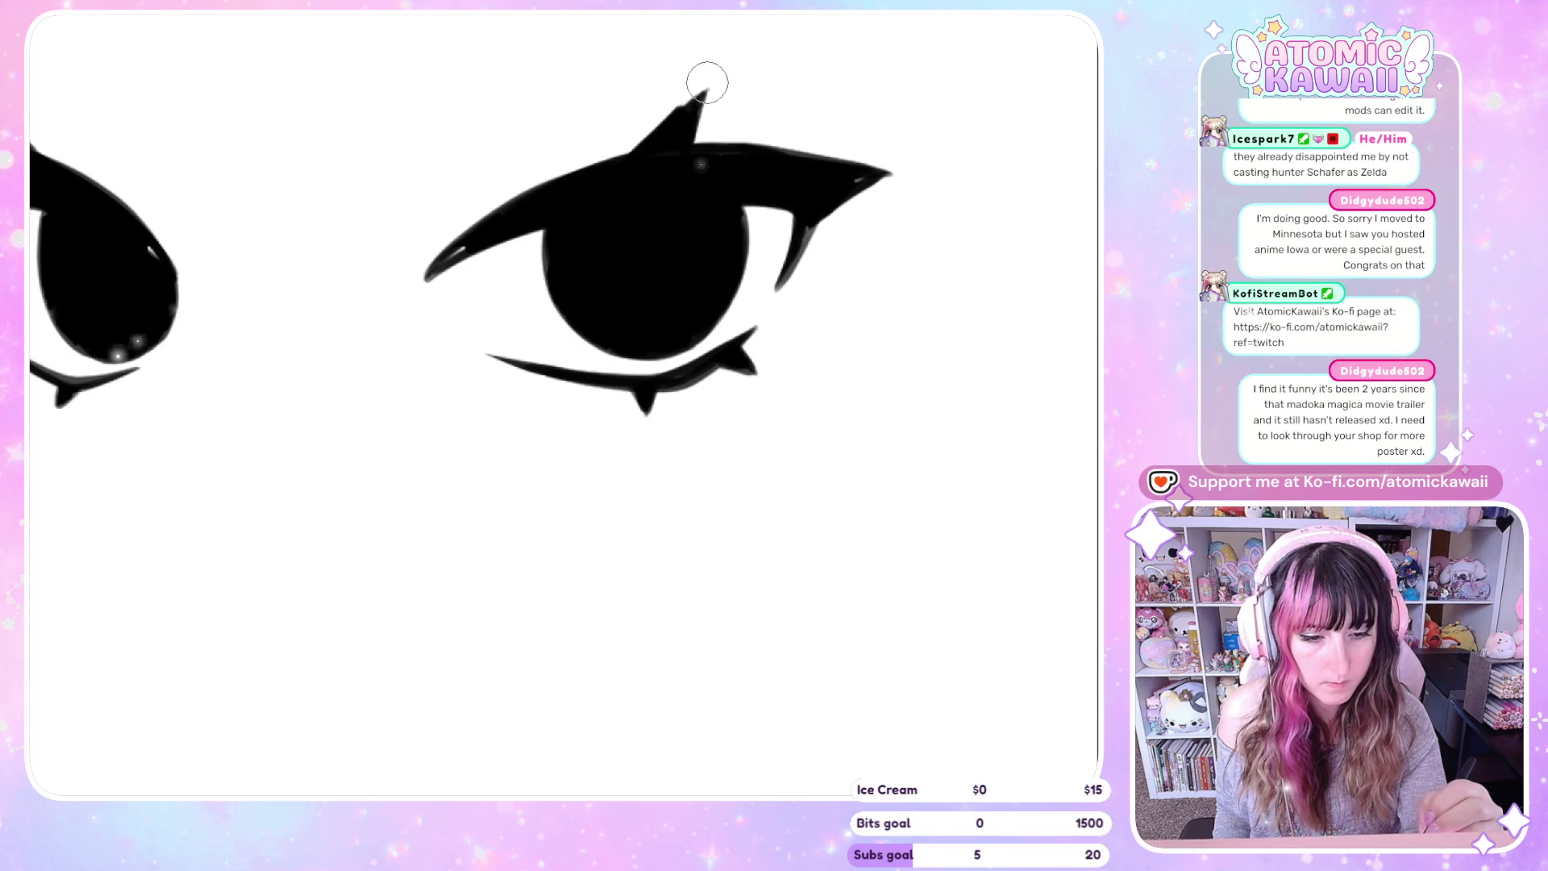
pyautogui.moveTo(622, 168); pyautogui.dragTo(709, 76)
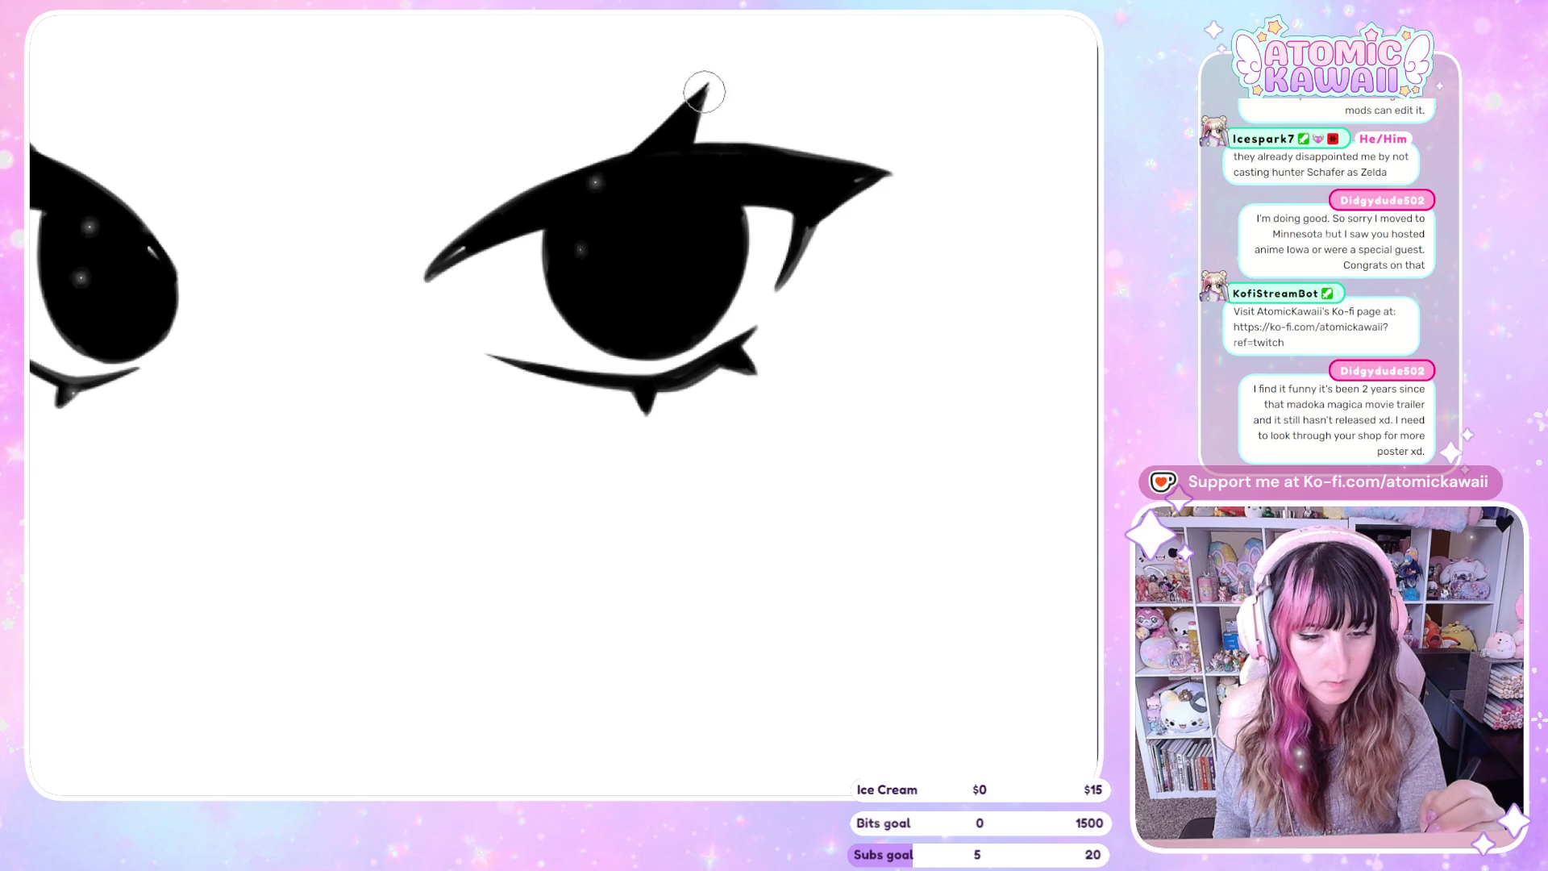
pyautogui.moveTo(688, 145); pyautogui.dragTo(704, 87)
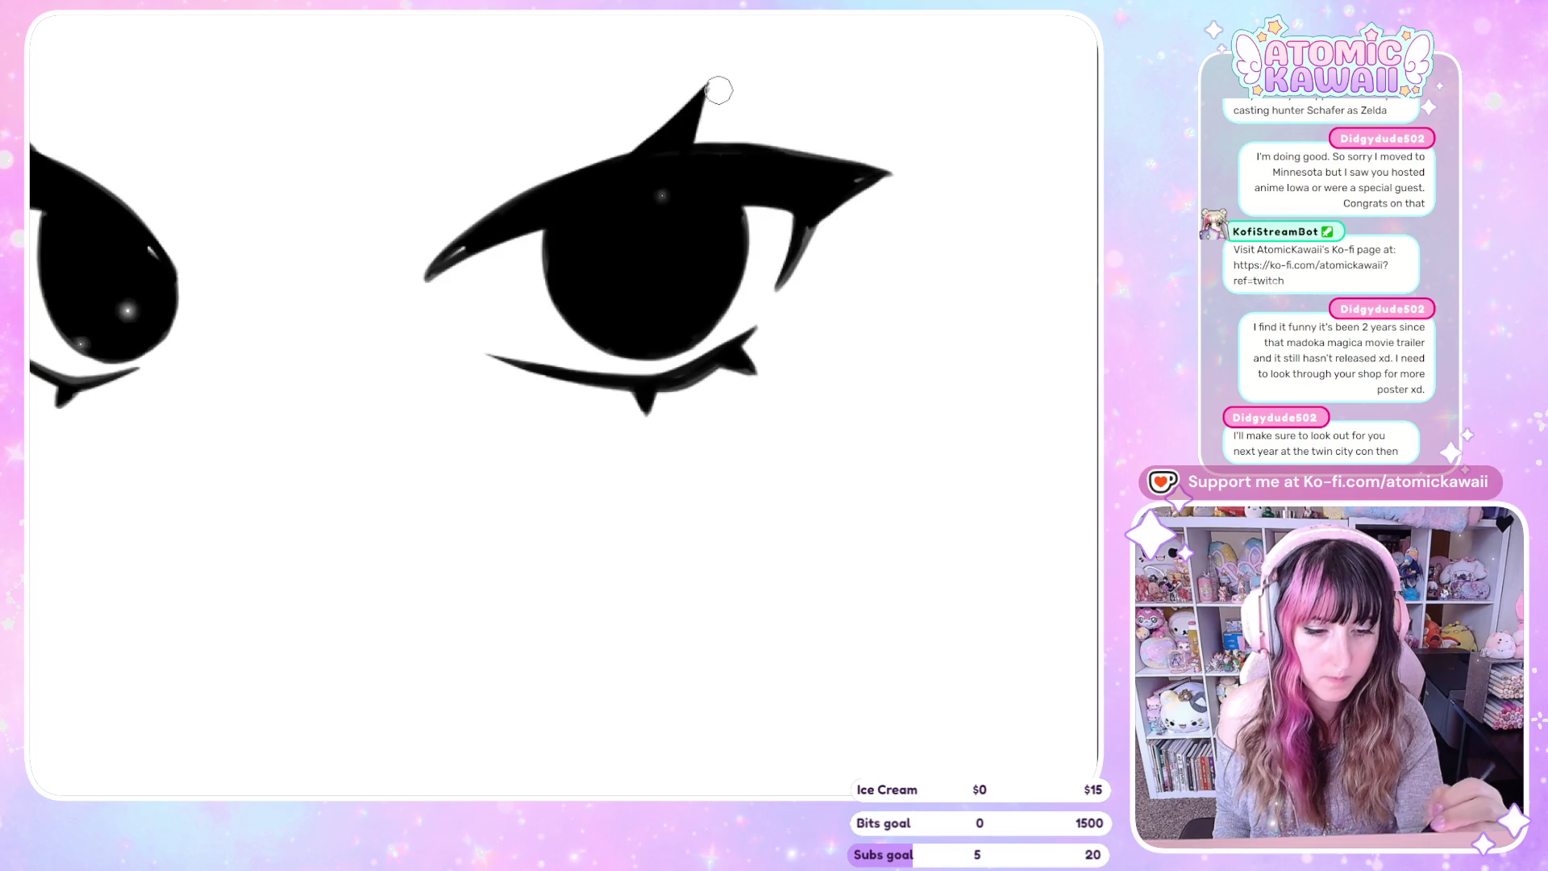
pyautogui.press('h')
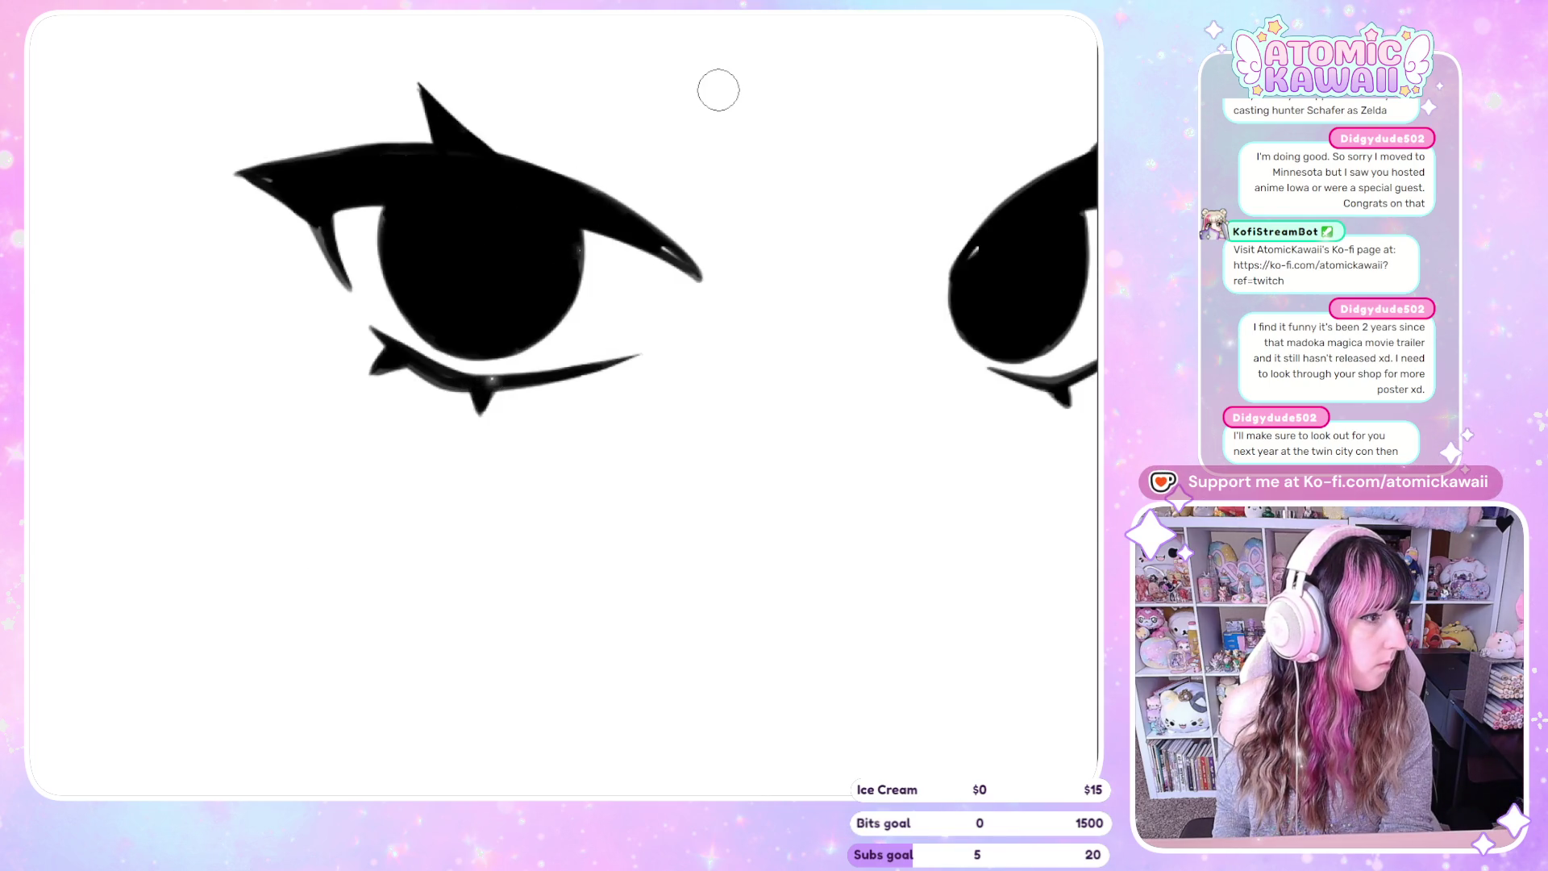
pyautogui.press('h')
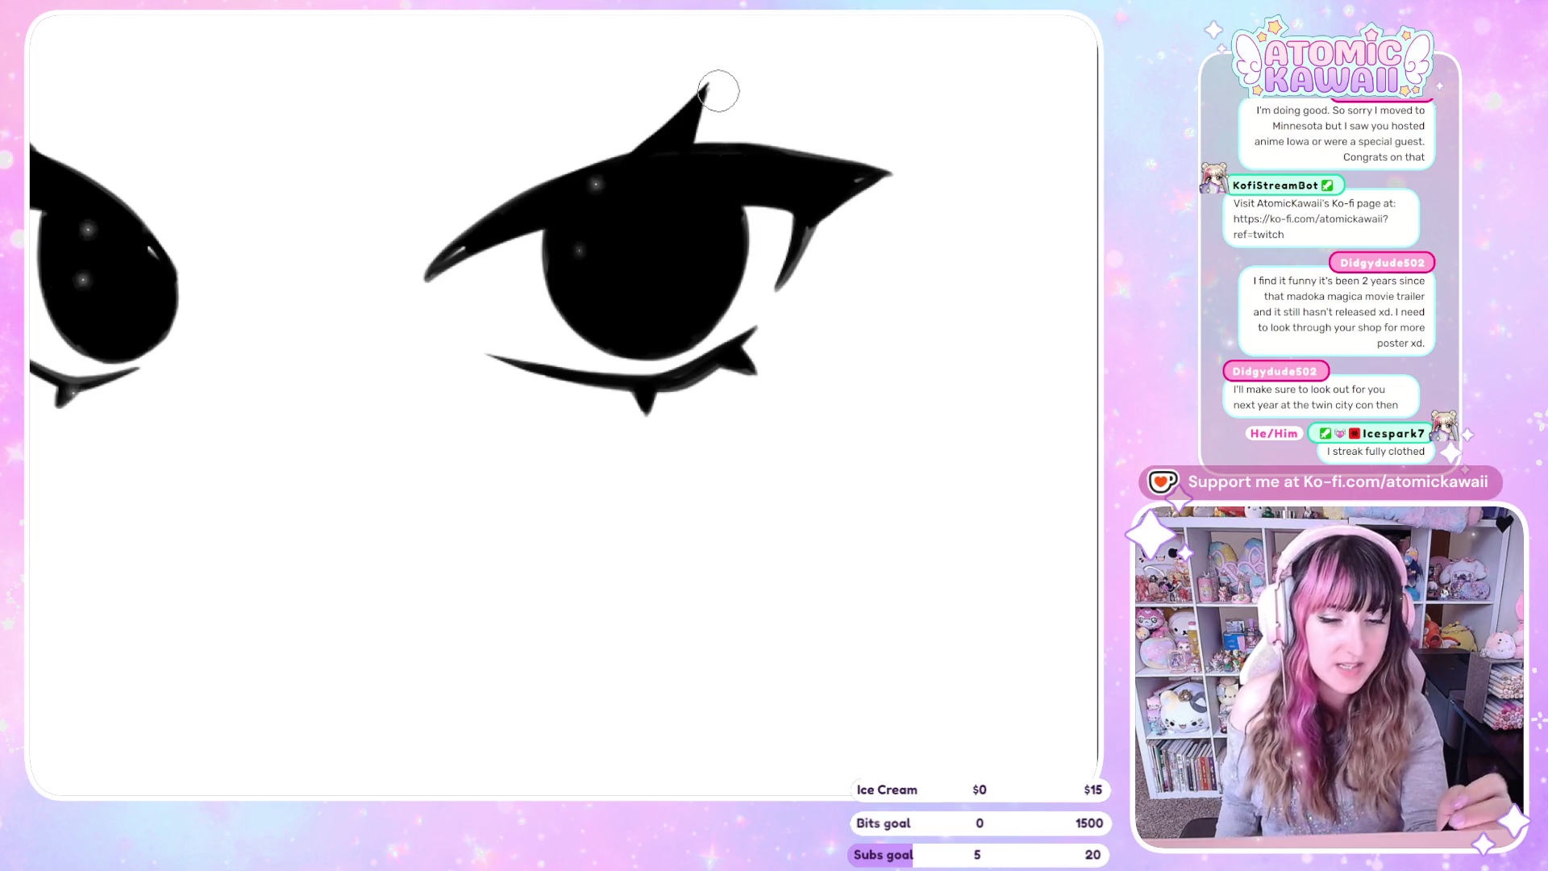
# Extend the right upper lid's outer wing into a longer, thinner tapered point
pyautogui.moveTo(700, 151); pyautogui.dragTo(847, 166)
pyautogui.hotkey('ctrl', 'z')
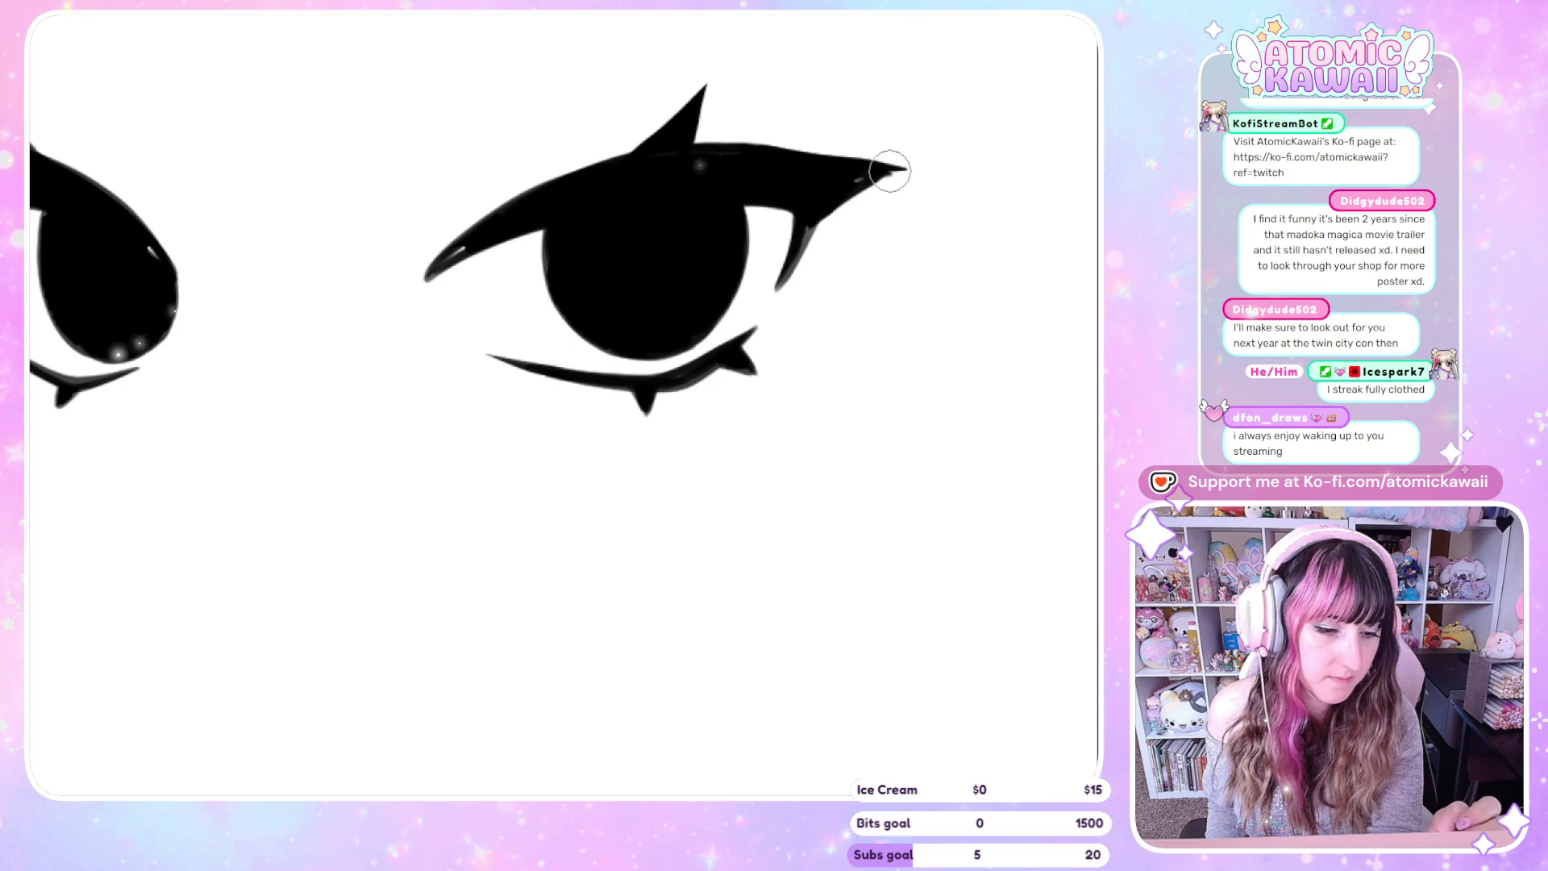
pyautogui.moveTo(762, 153); pyautogui.dragTo(911, 163)
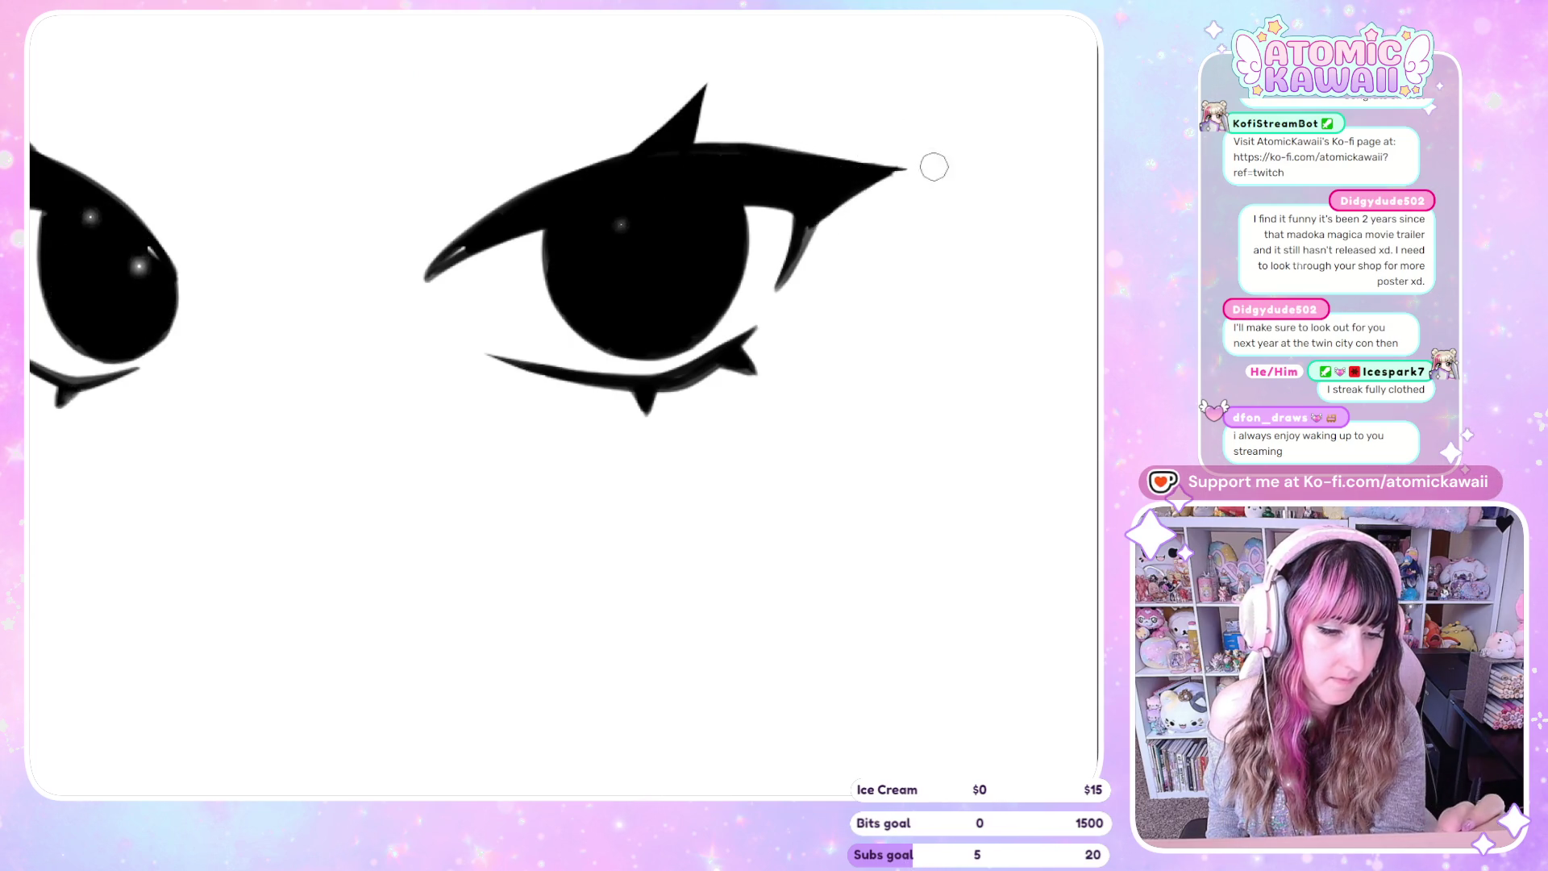
pyautogui.moveTo(838, 208); pyautogui.dragTo(907, 169)
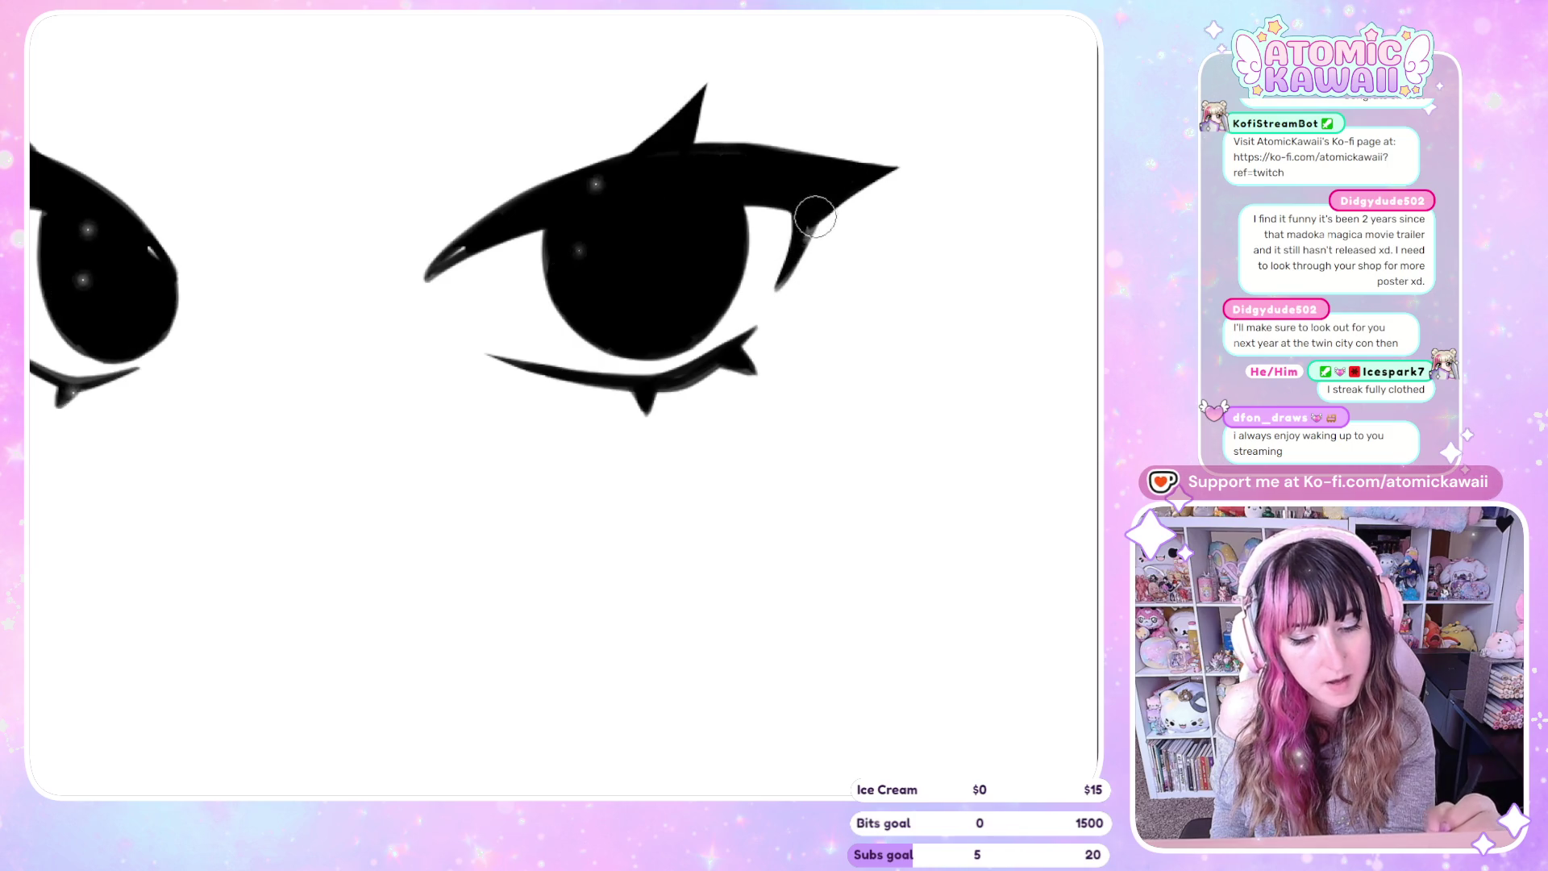
pyautogui.press('h')
pyautogui.press('h')
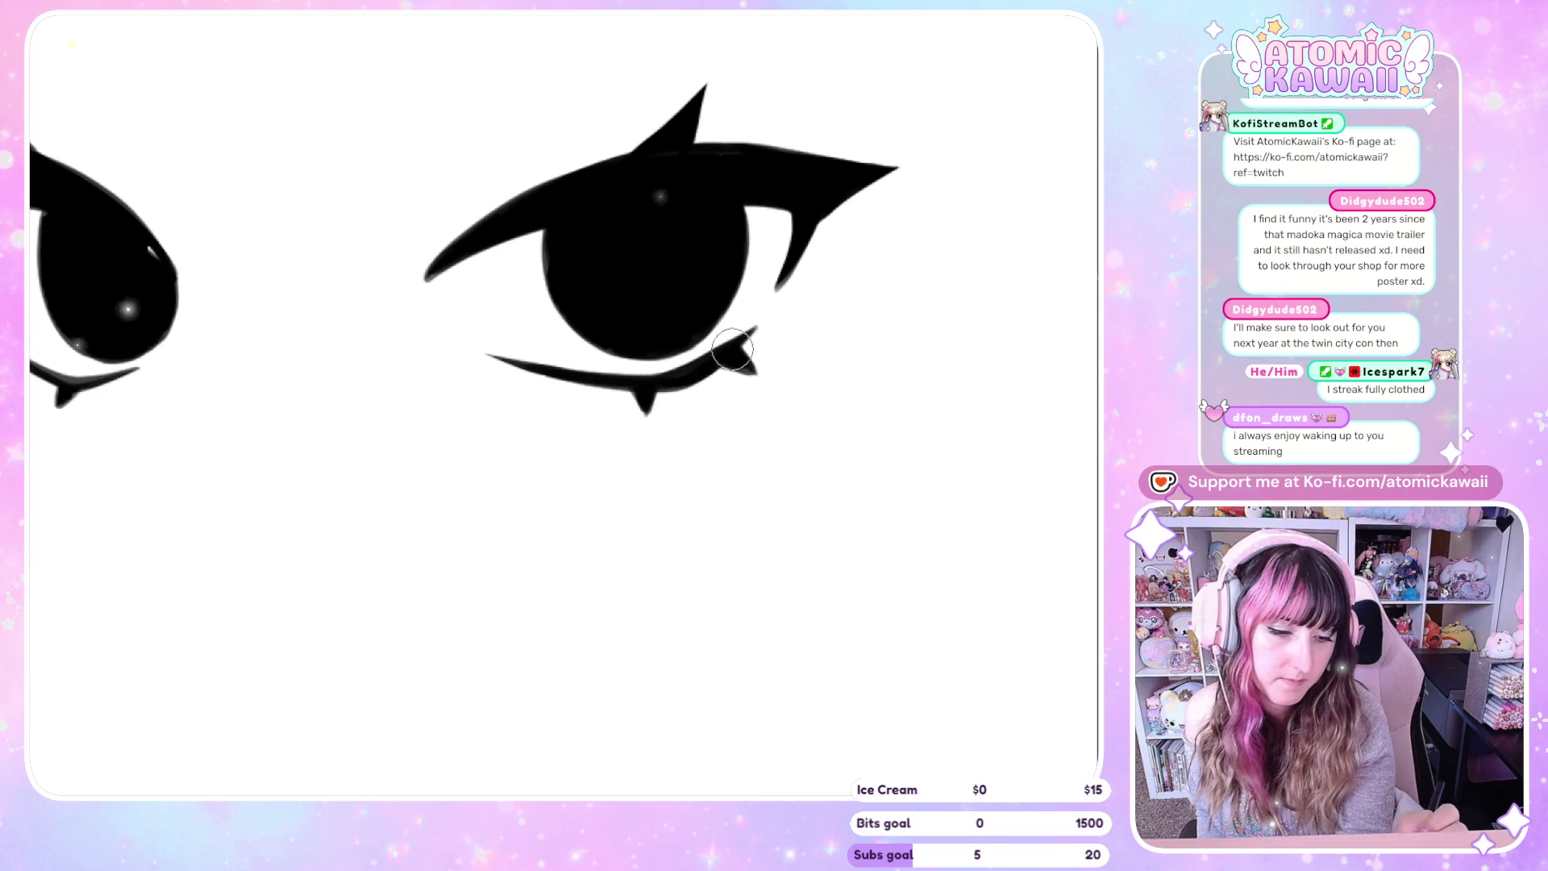
pyautogui.press('h')
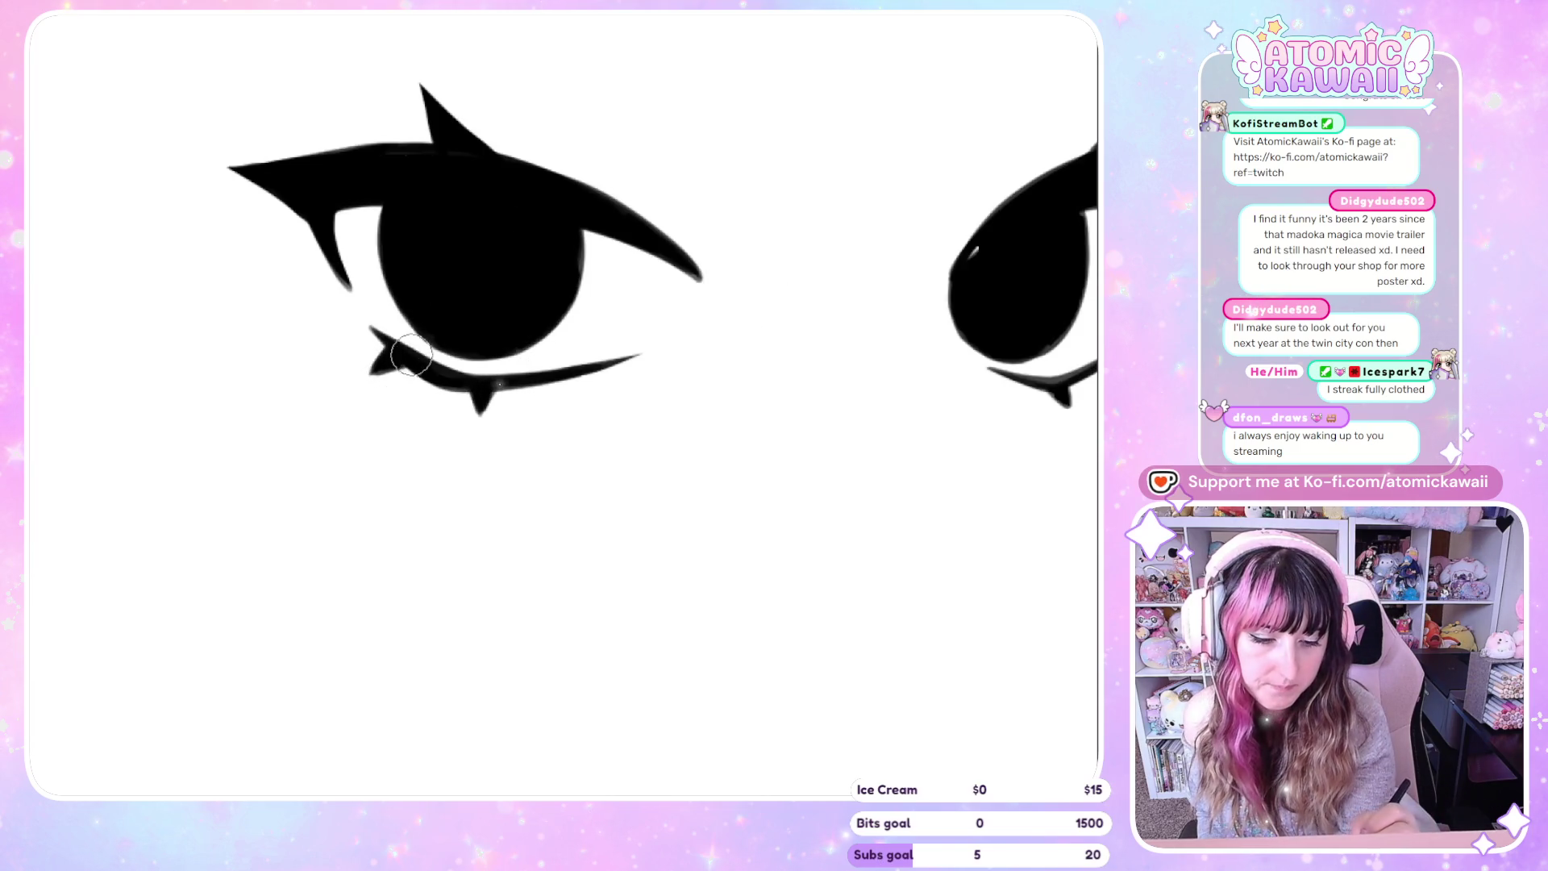
pyautogui.hscroll(6, 861, 742)
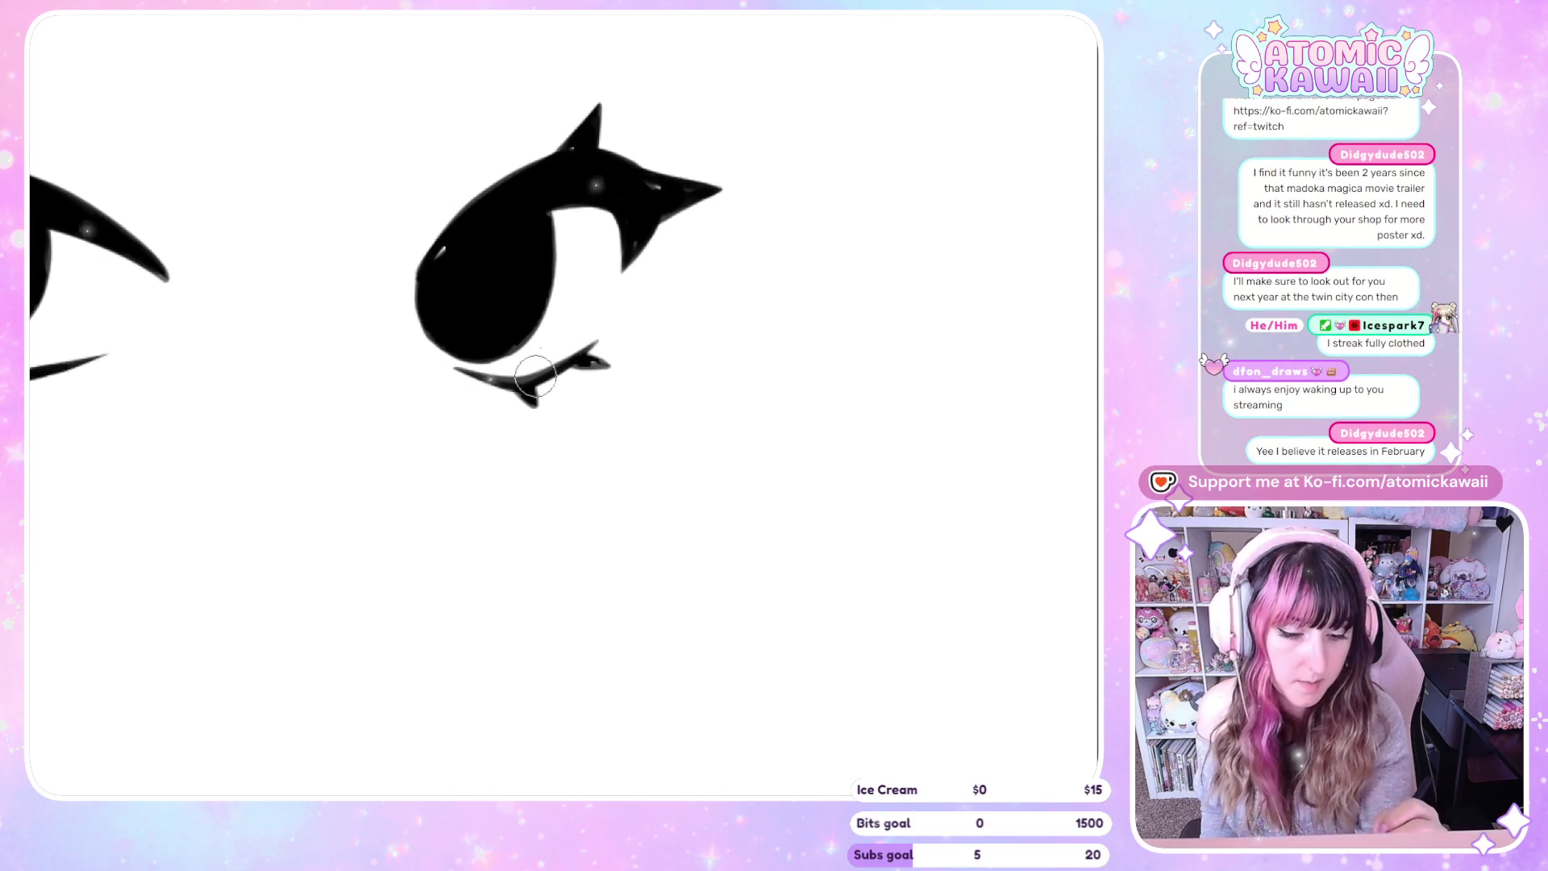
pyautogui.press('h')
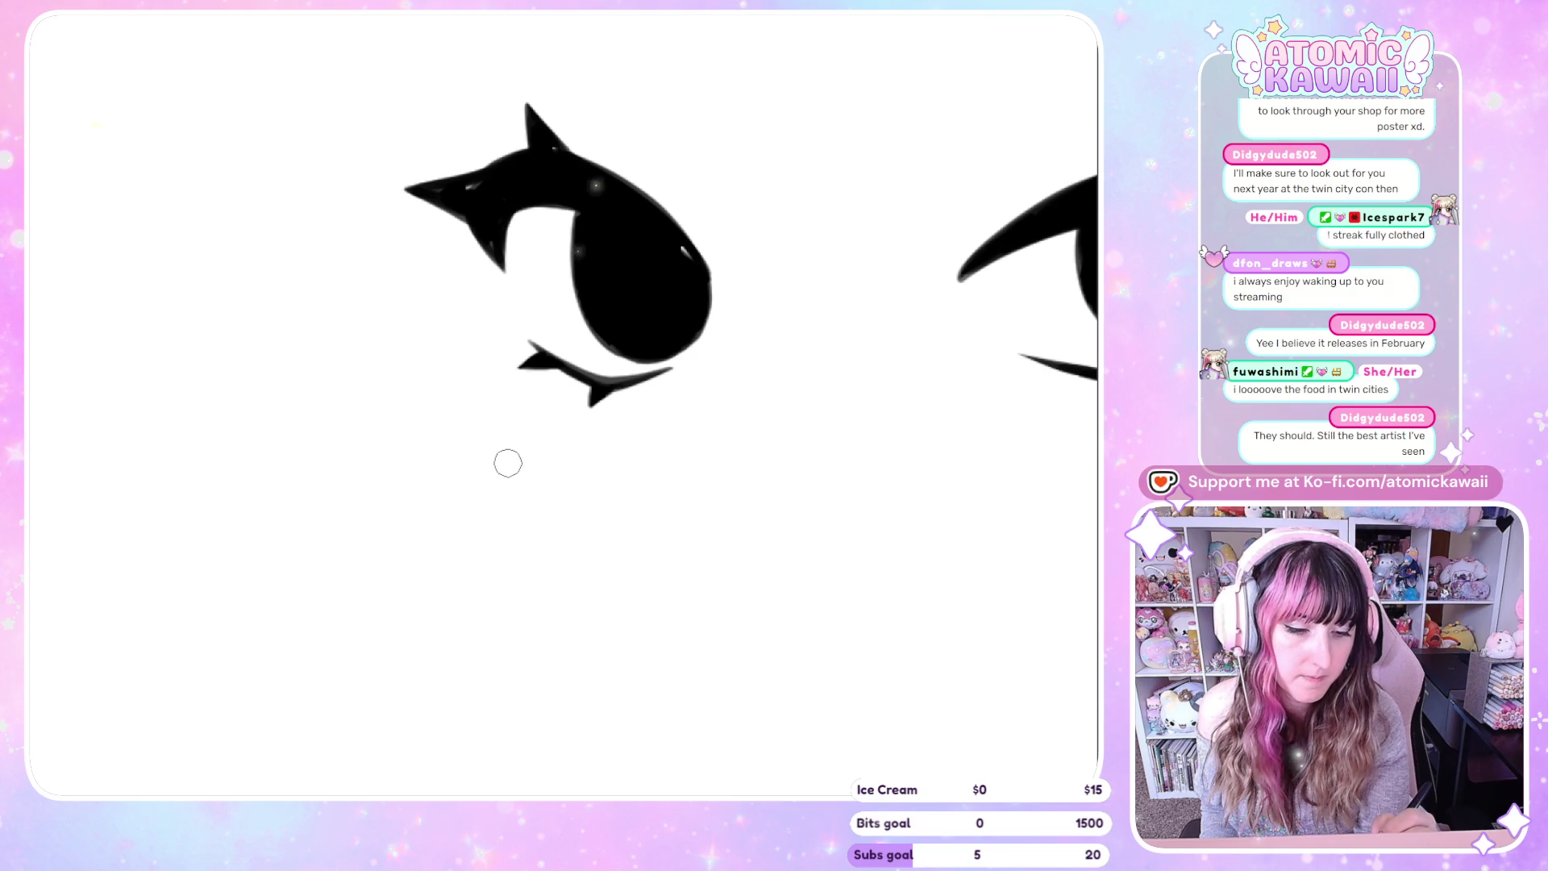
pyautogui.press('m')
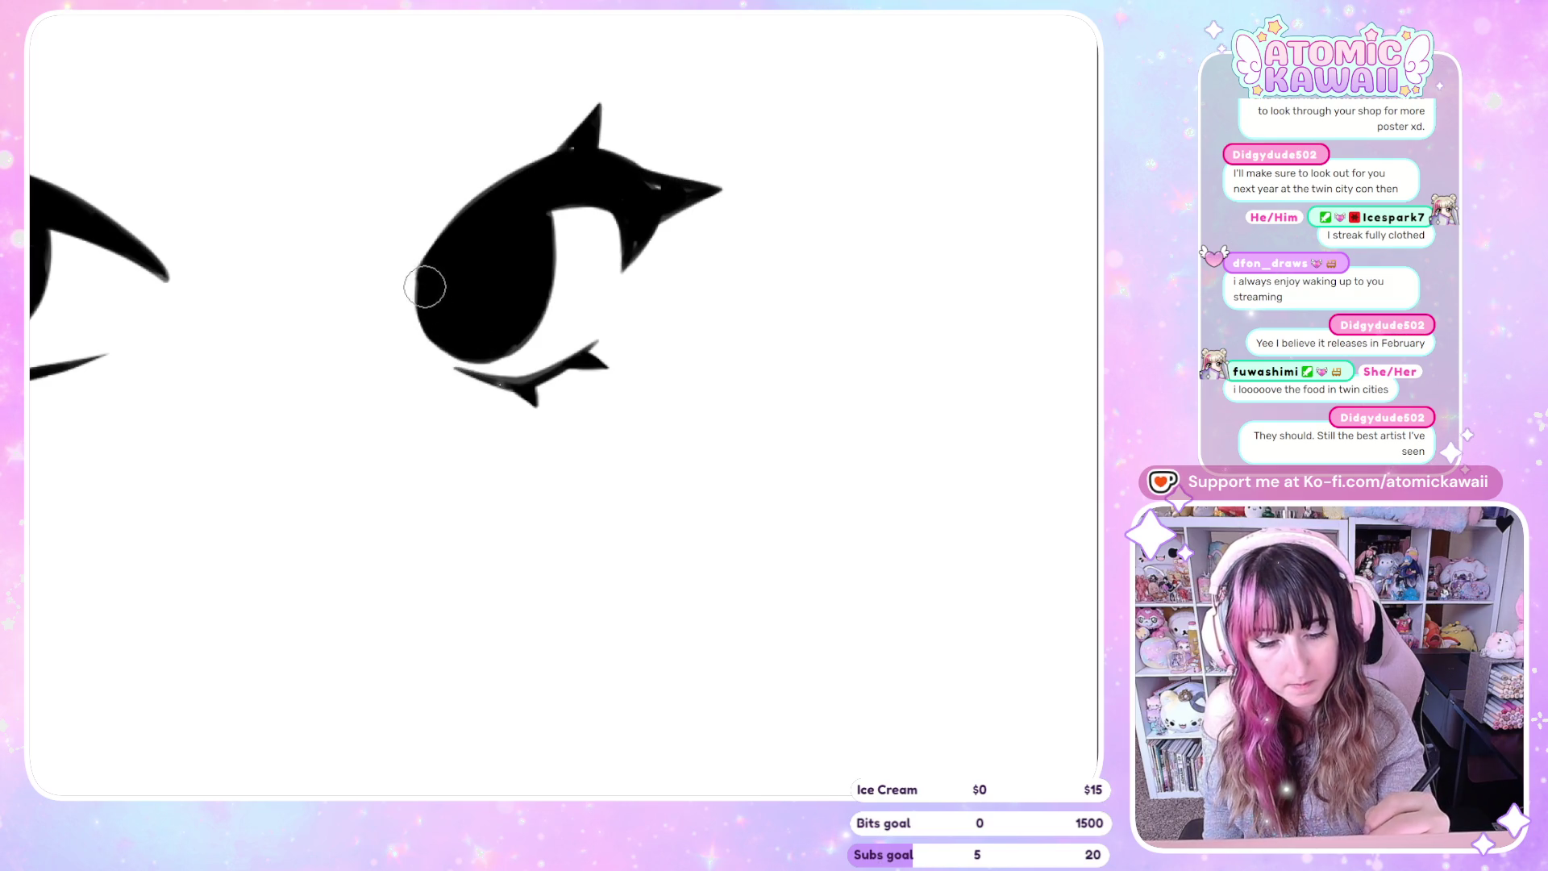
pyautogui.press('m')
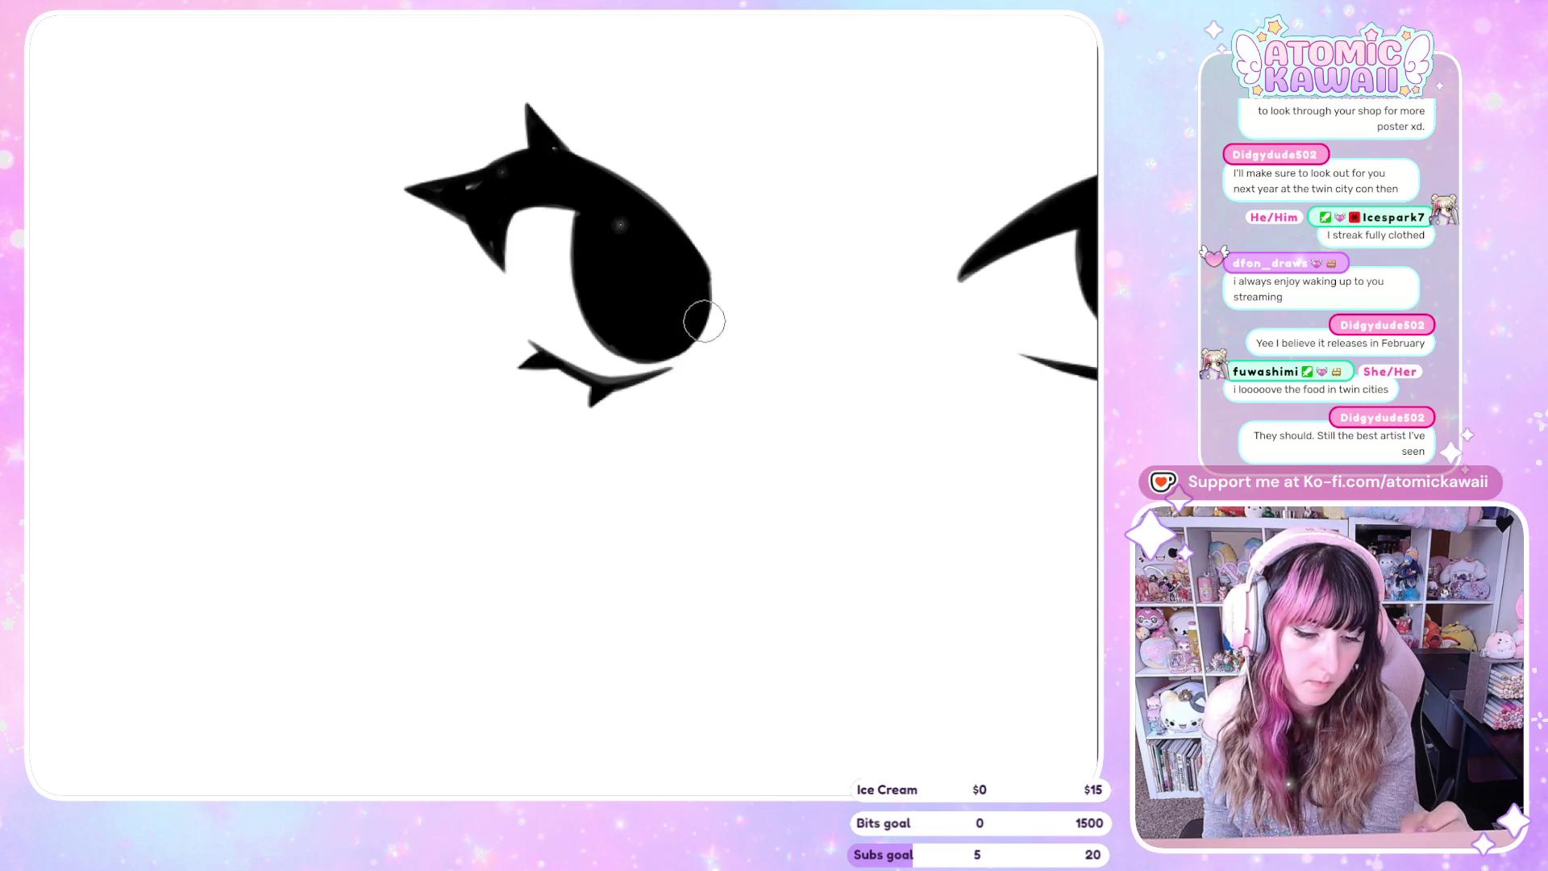
pyautogui.press('m')
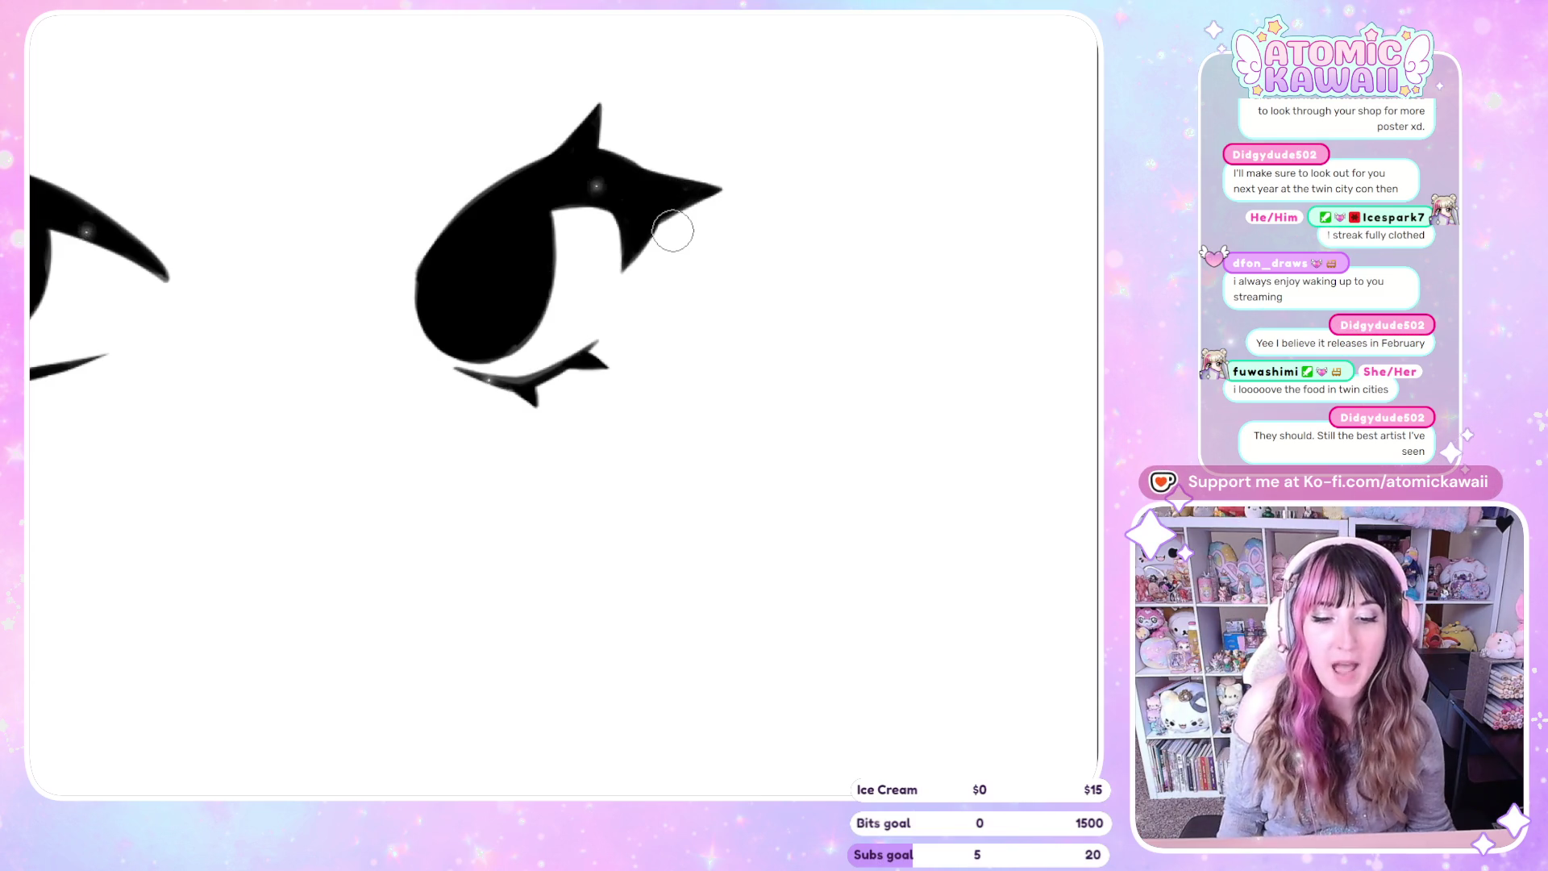
pyautogui.hotkey('ctrl', '-')
pyautogui.press('h')
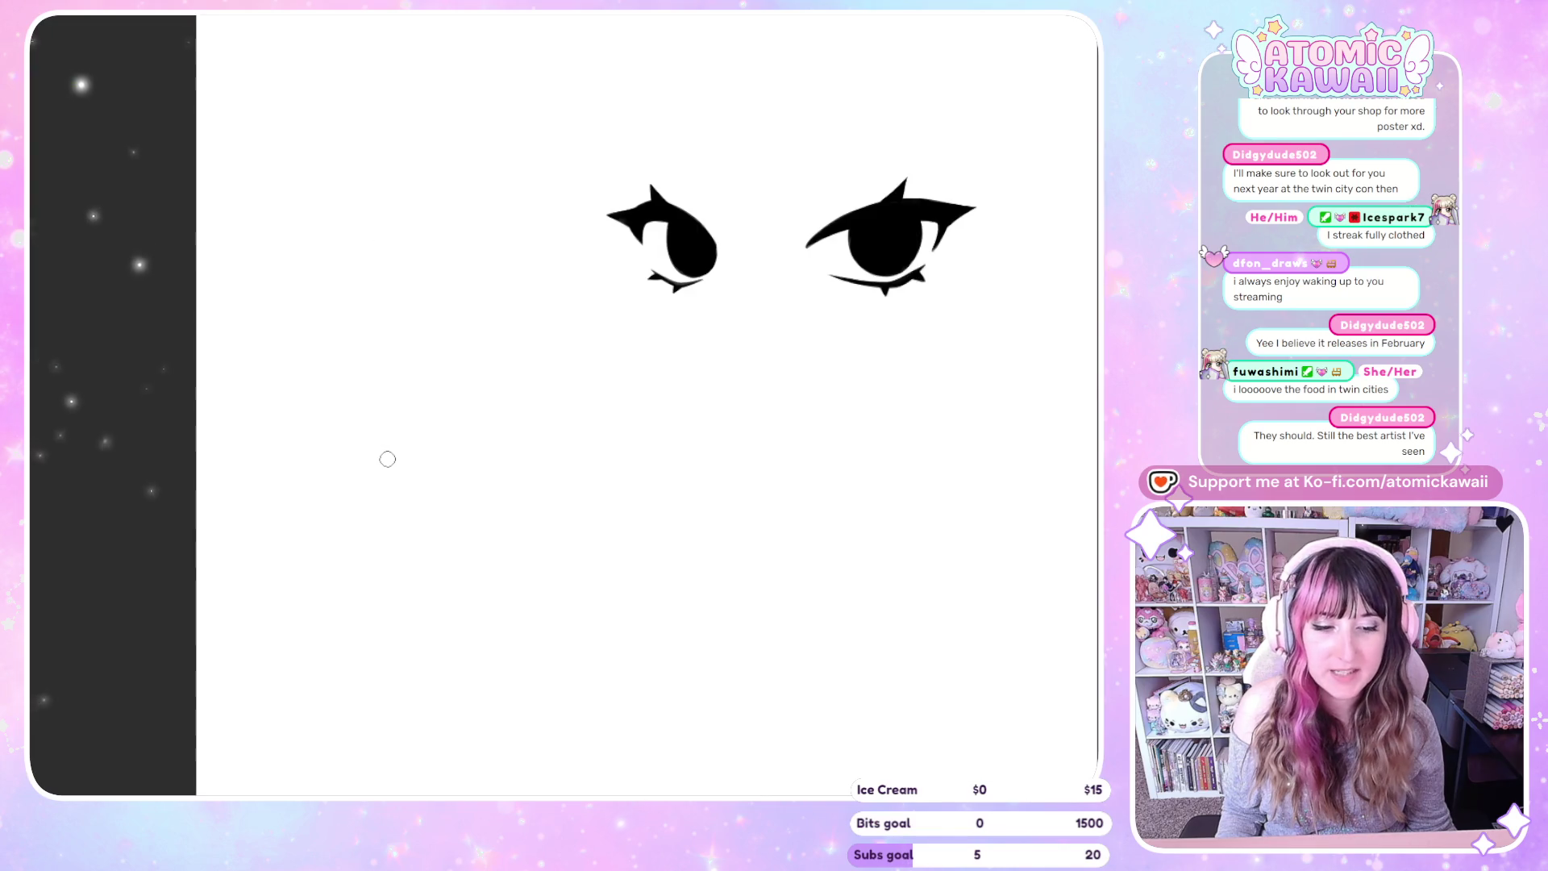
# Turn the sketch layer back on beneath the black eyes, fit the view with Ctrl+0, and zoom in
pyautogui.scroll(3, 891, 277)
pyautogui.scroll(-4, 697, 300)
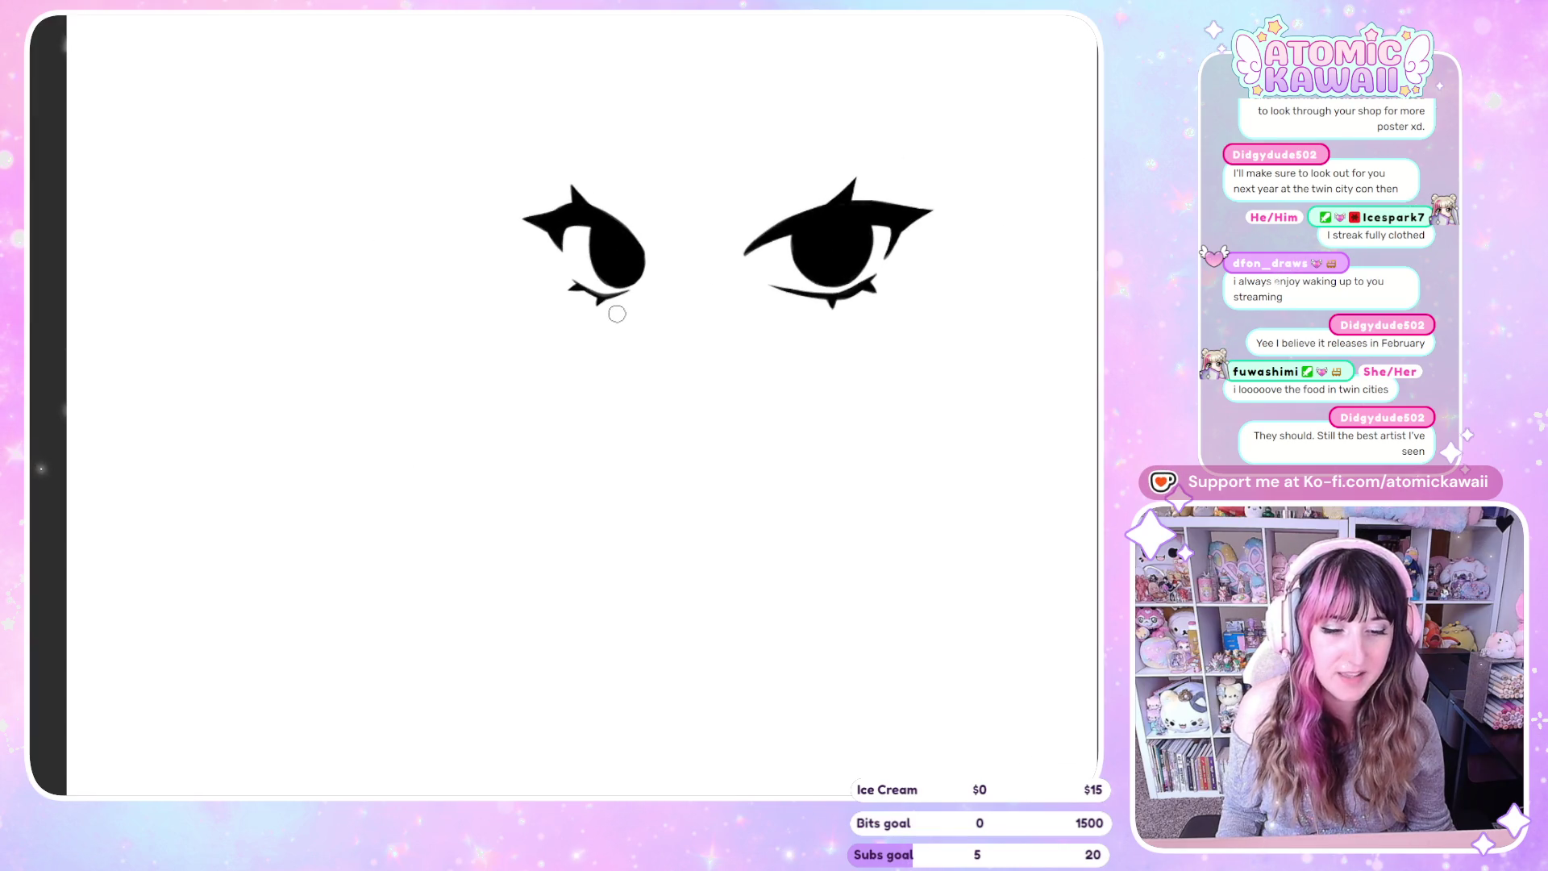
pyautogui.scroll(3, 795, 262)
pyautogui.scroll(3, 795, 261)
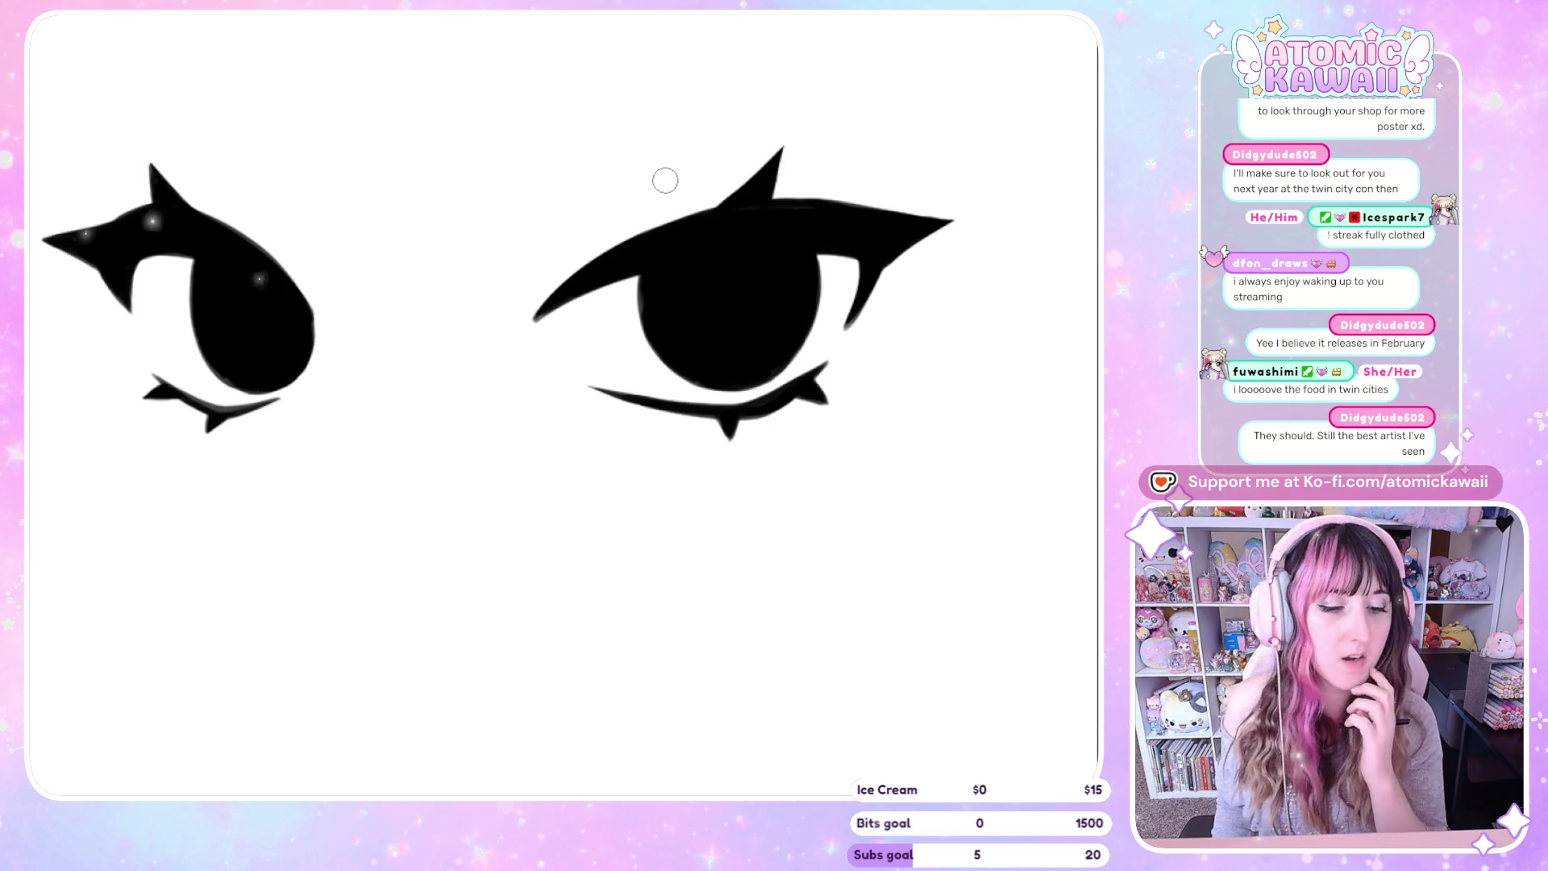
pyautogui.scroll(-5, 97, 211)
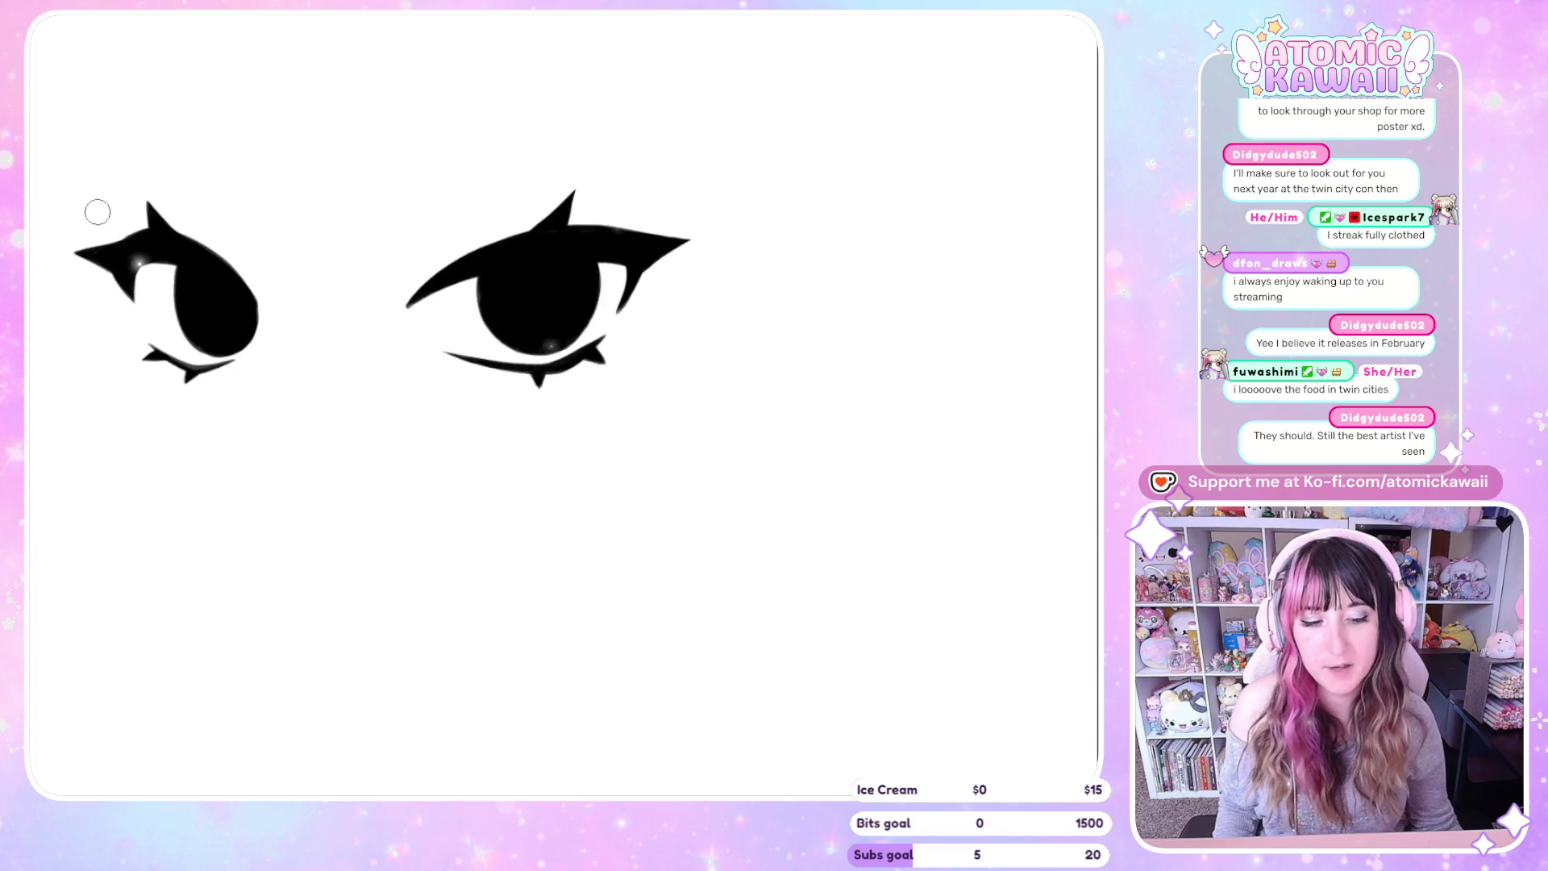
pyautogui.press('h')
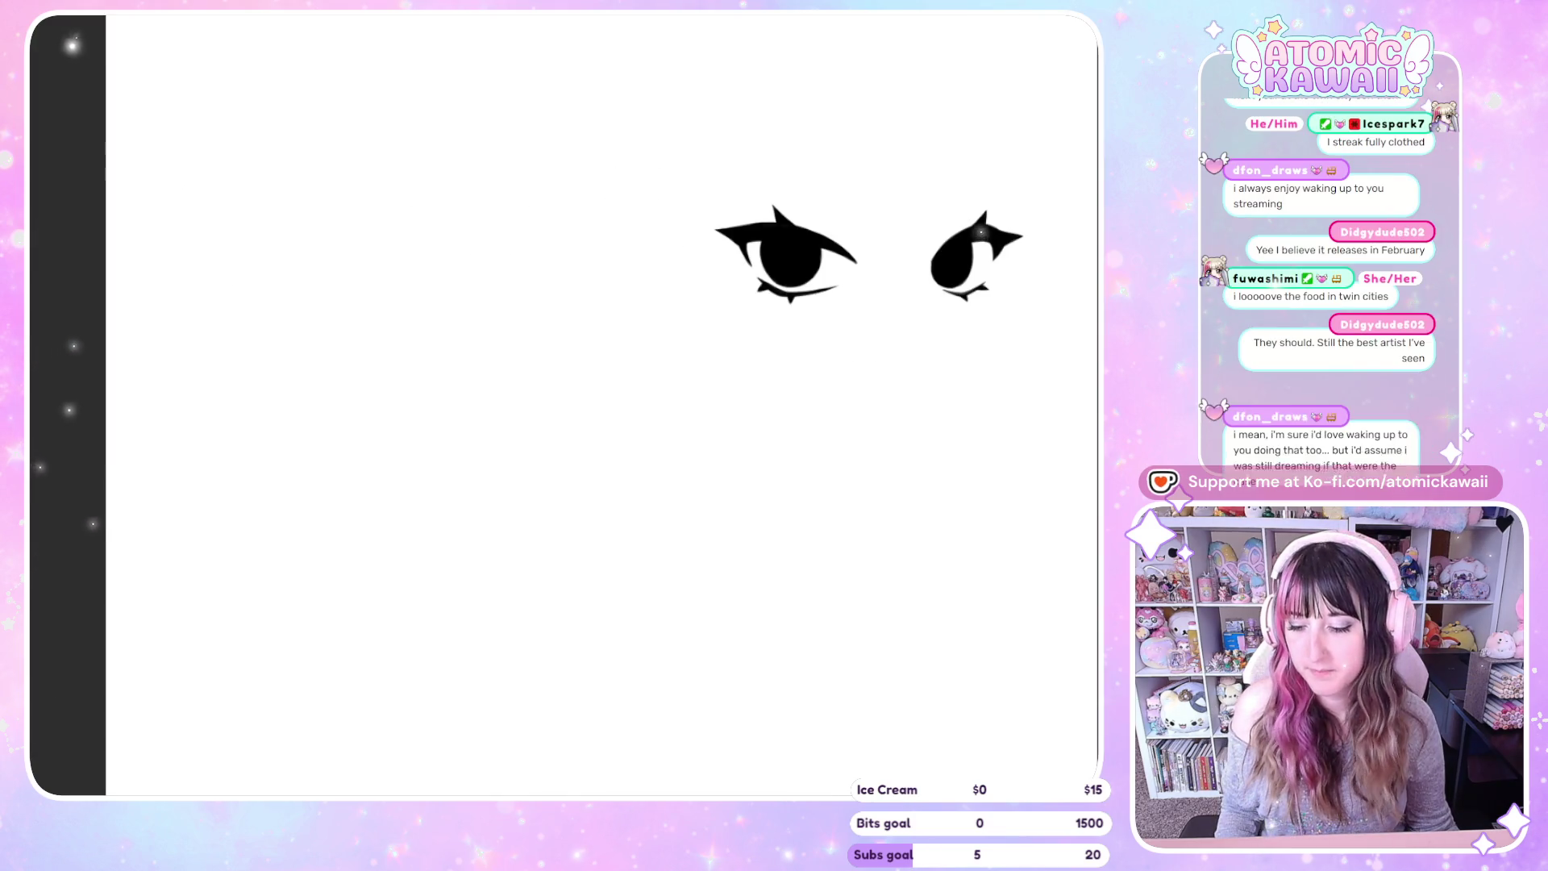
pyautogui.press('h')
pyautogui.hotkey('ctrl', '0')
pyautogui.scroll(8, 451, 283)
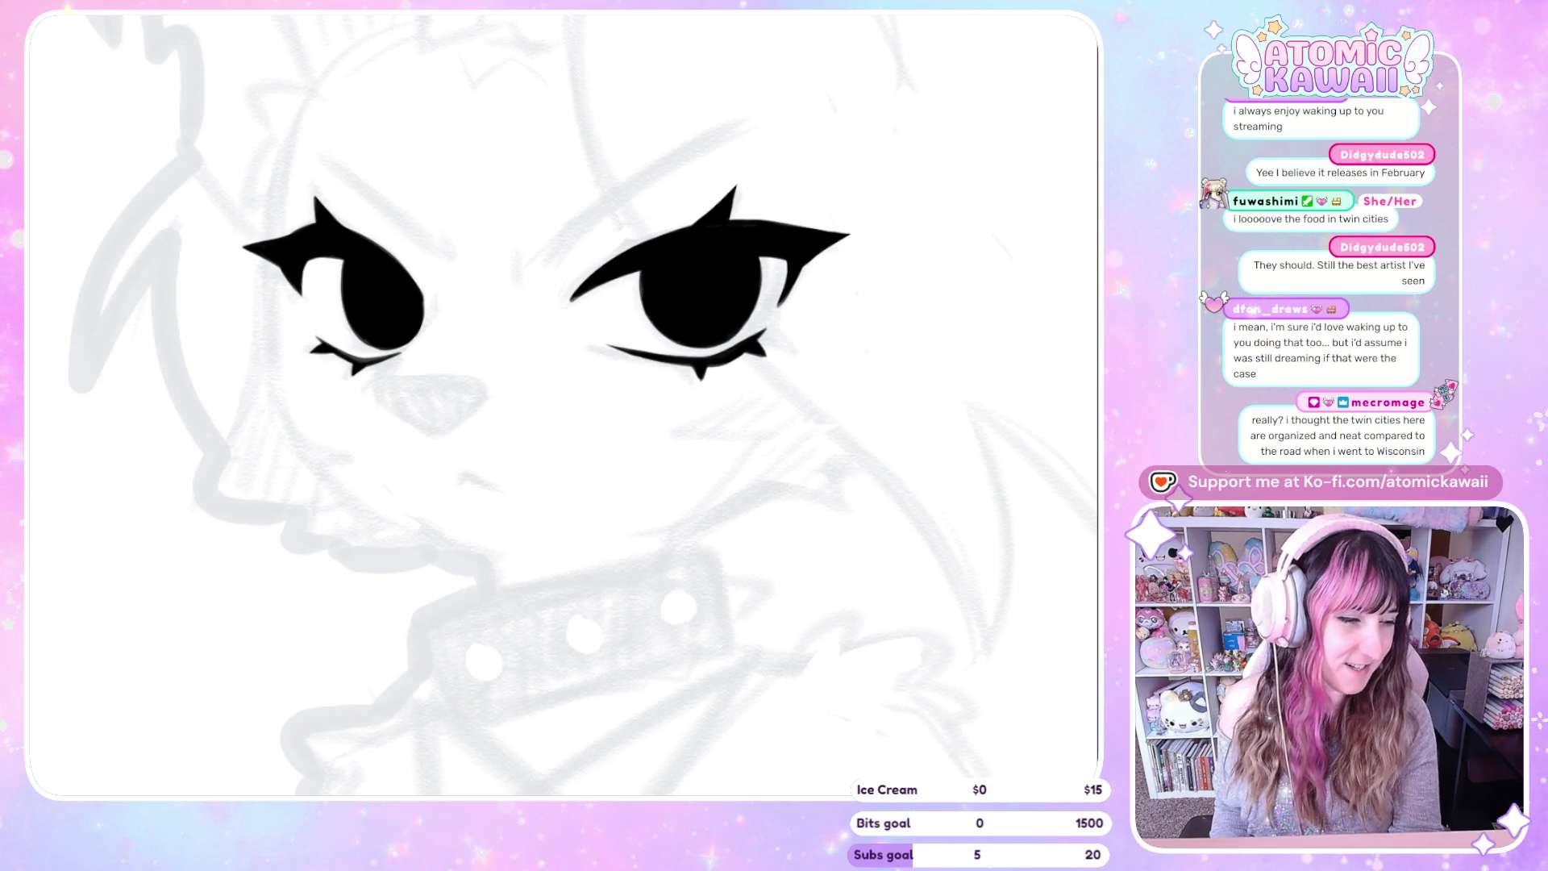
# Thicken the right iris's edge and ink the wolf's triangular nose outline
pyautogui.moveTo(740, 270); pyautogui.dragTo(741, 311)
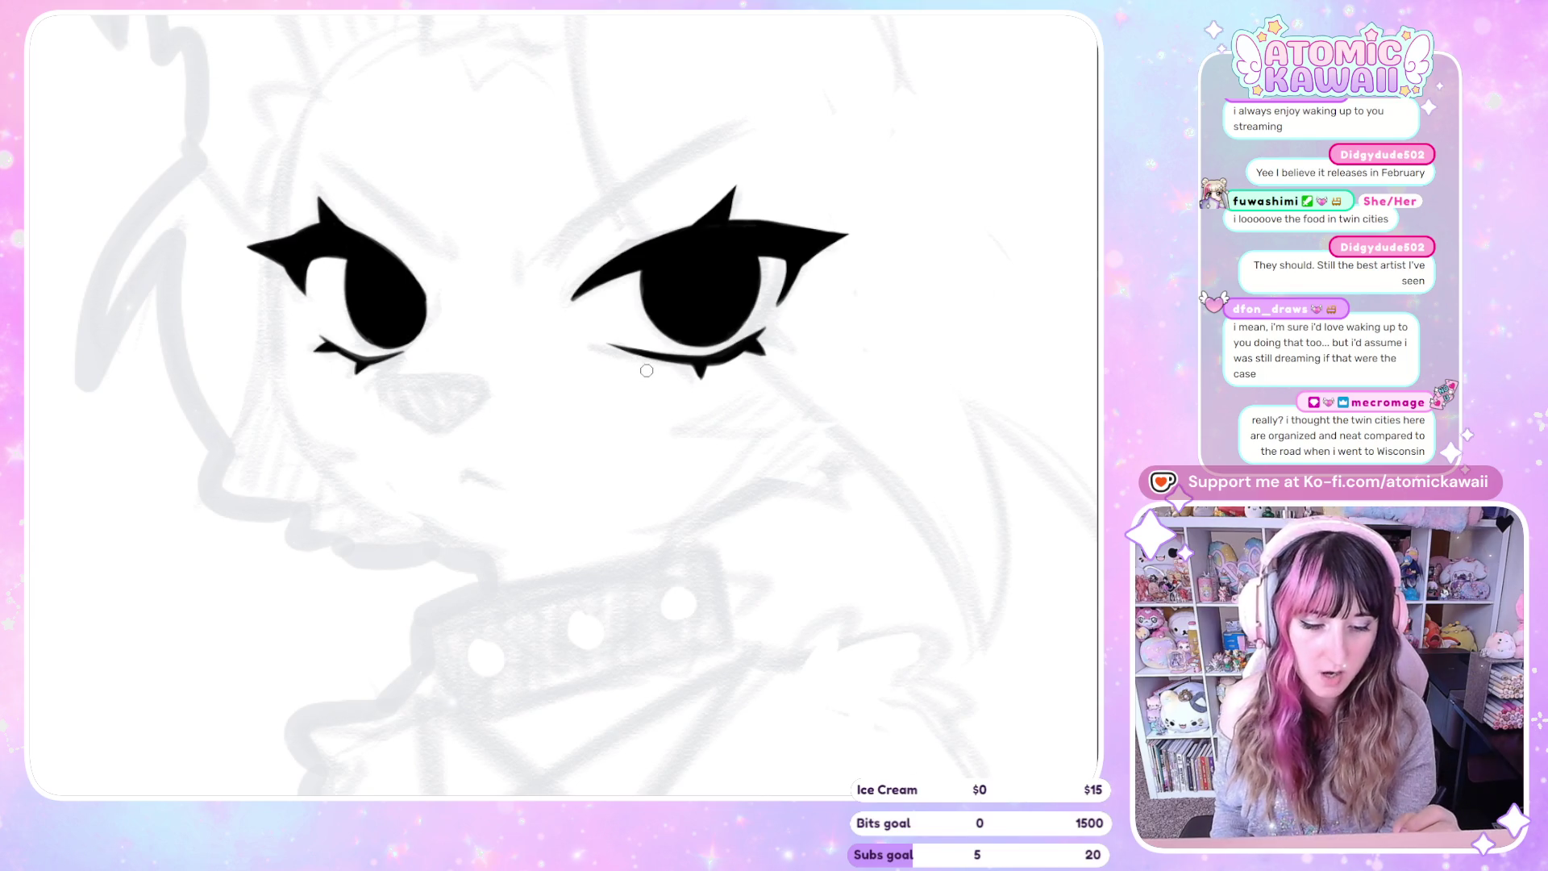
pyautogui.press('h')
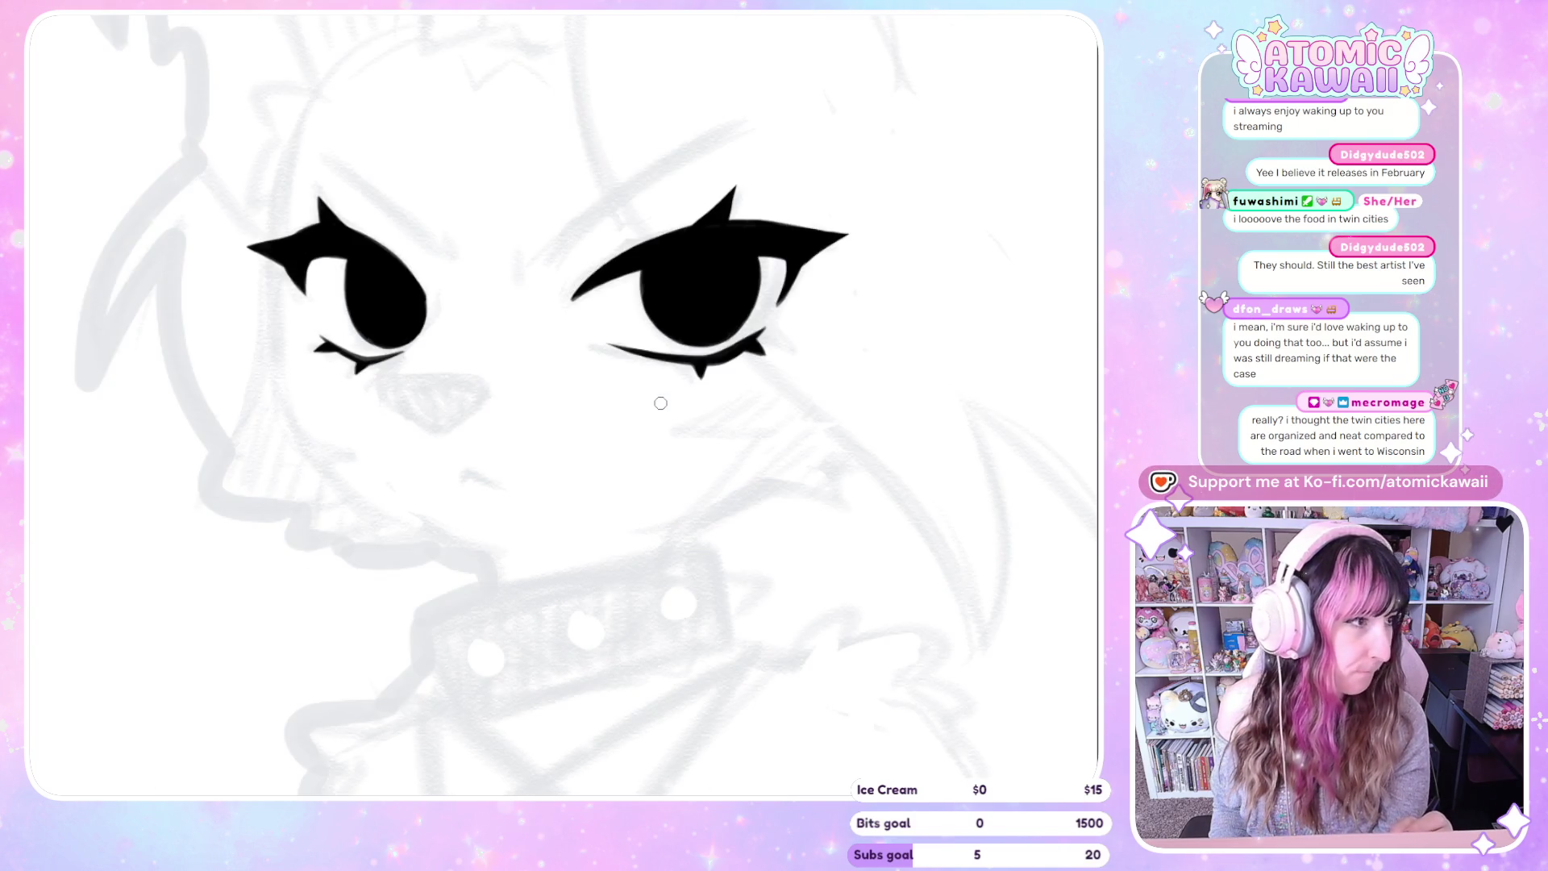
pyautogui.press('h')
pyautogui.moveTo(420, 376)
pyautogui.mouseDown()
pyautogui.moveTo(391, 376)
pyautogui.moveTo(439, 430)
pyautogui.mouseUp()
pyautogui.hotkey('ctrl', 'z')
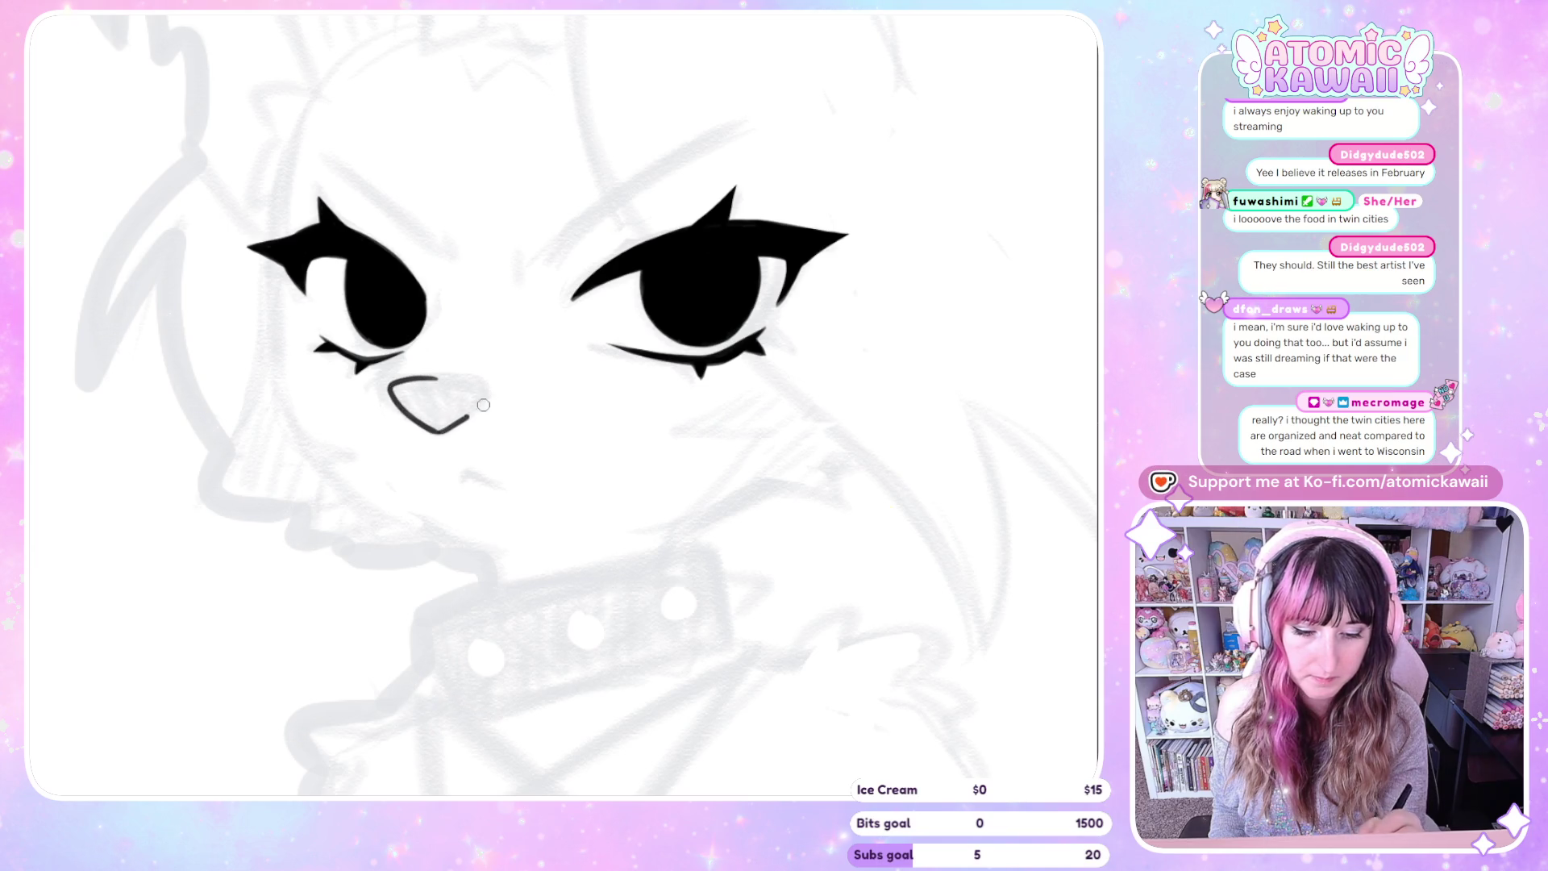
pyautogui.moveTo(464, 377); pyautogui.dragTo(497, 390)
pyautogui.press('h')
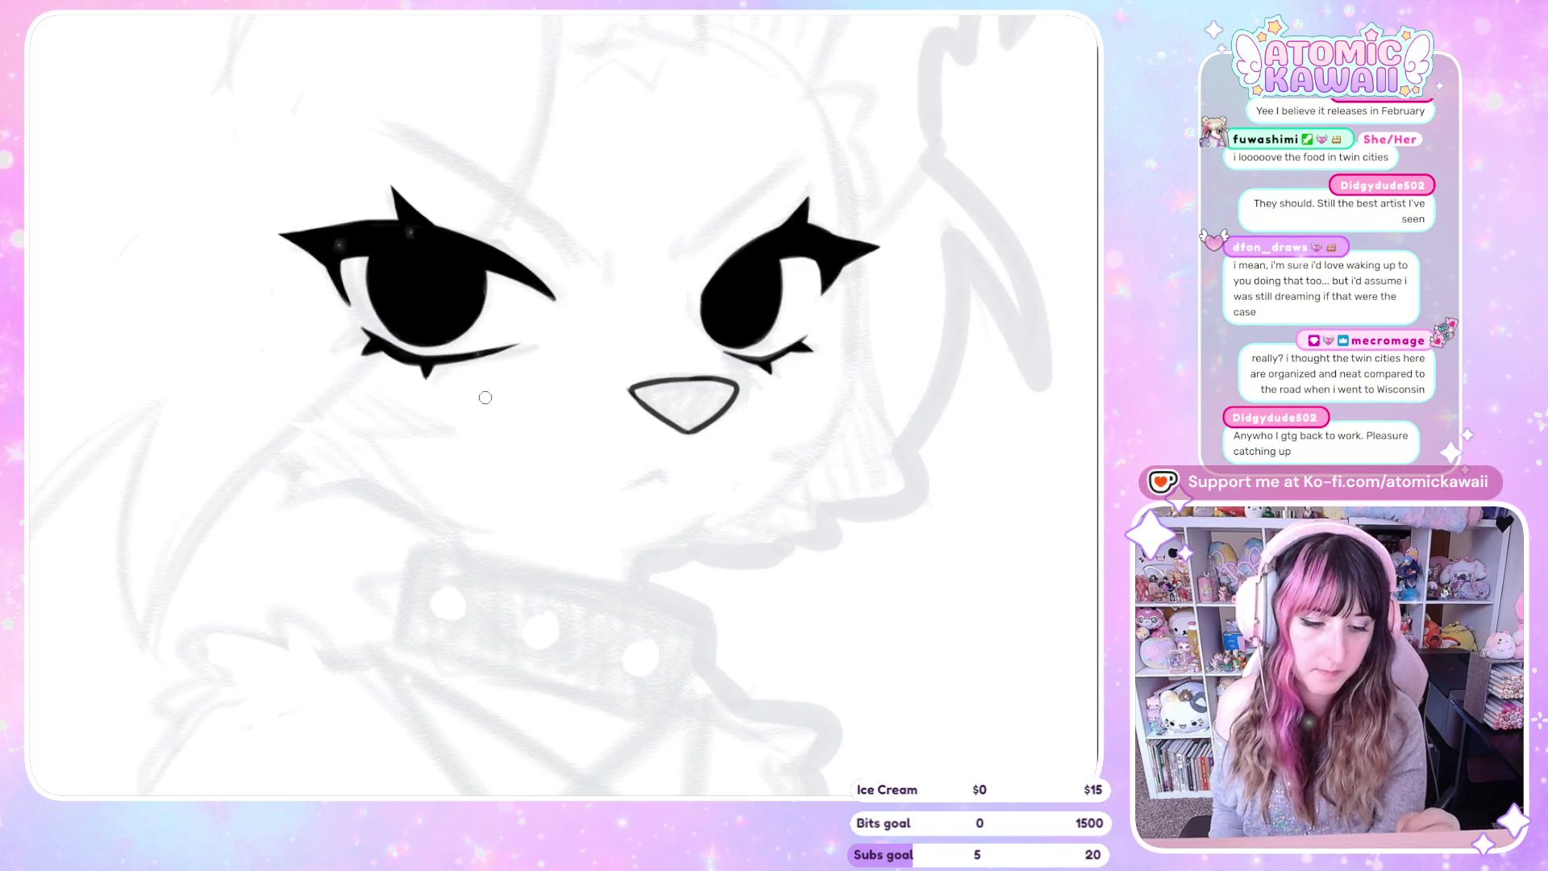
pyautogui.moveTo(637, 392); pyautogui.dragTo(725, 379)
pyautogui.press('h')
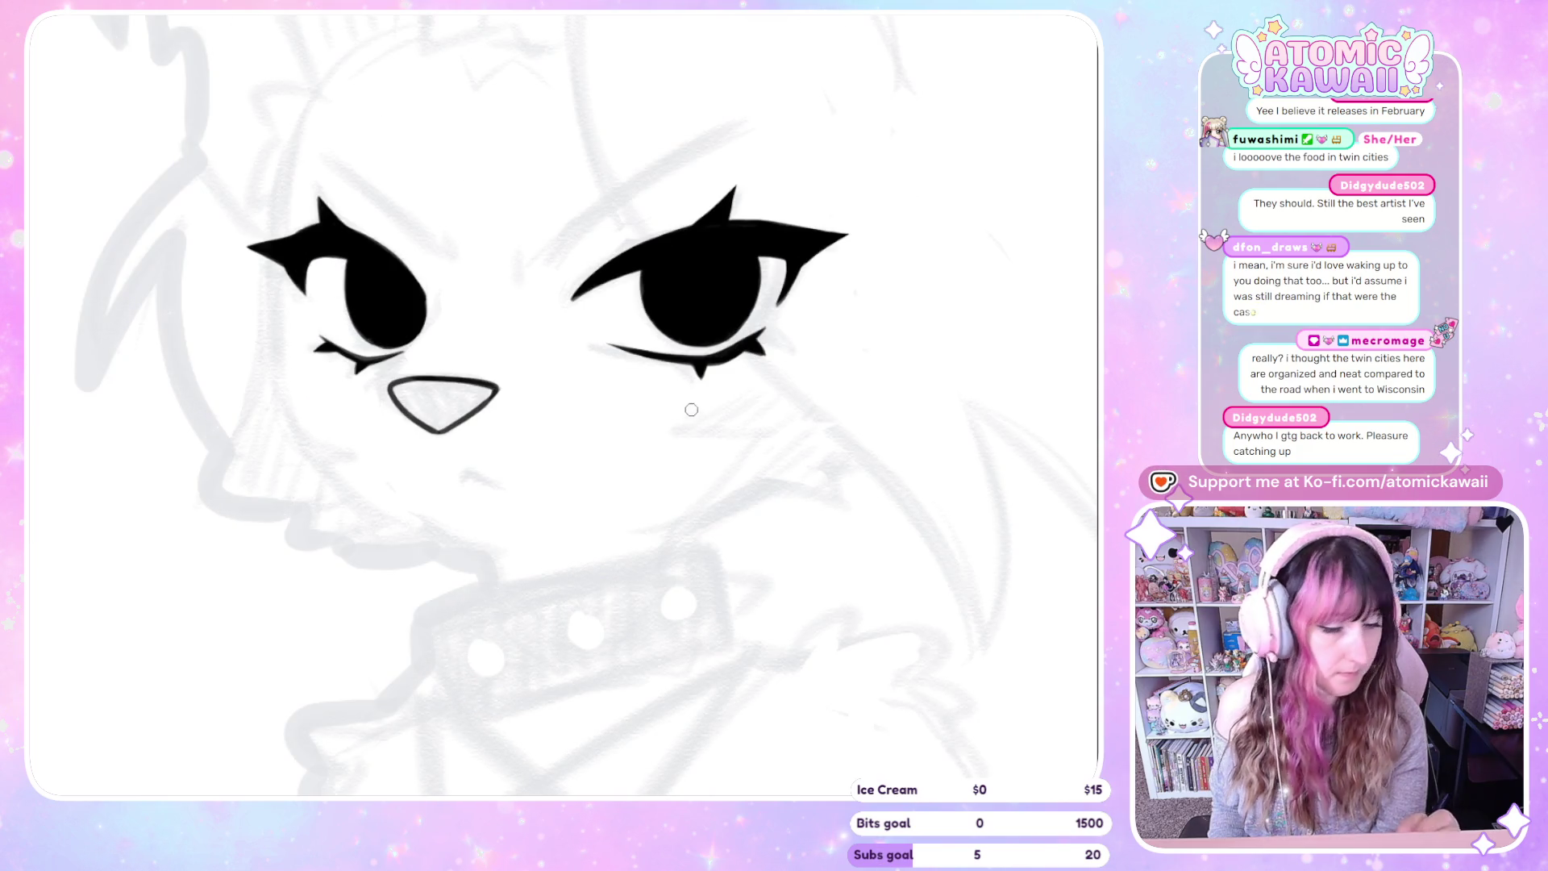
pyautogui.press('h')
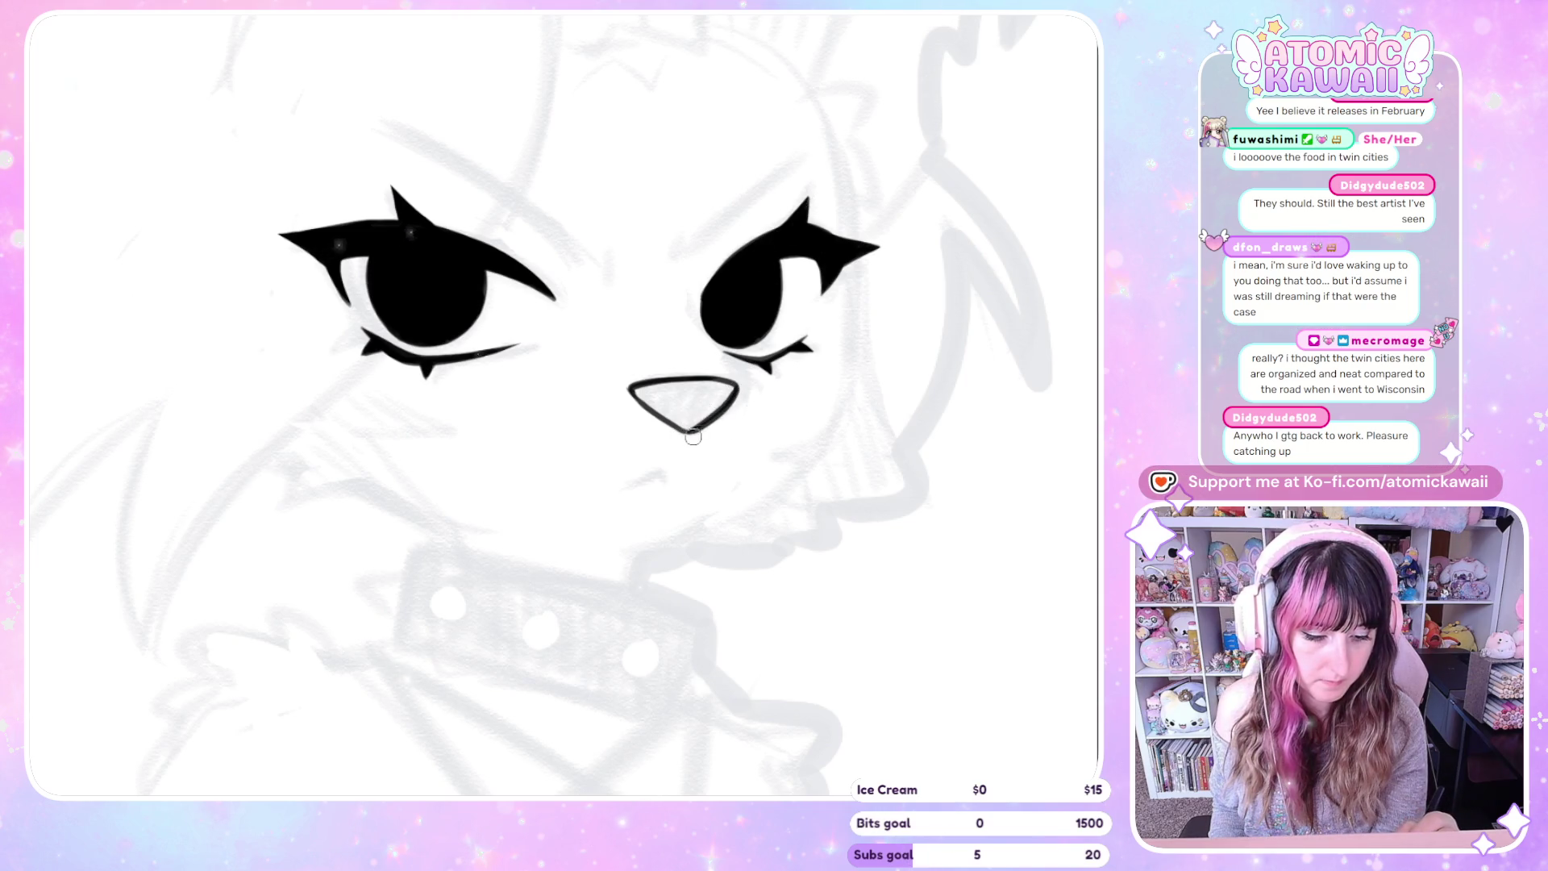
pyautogui.press('h')
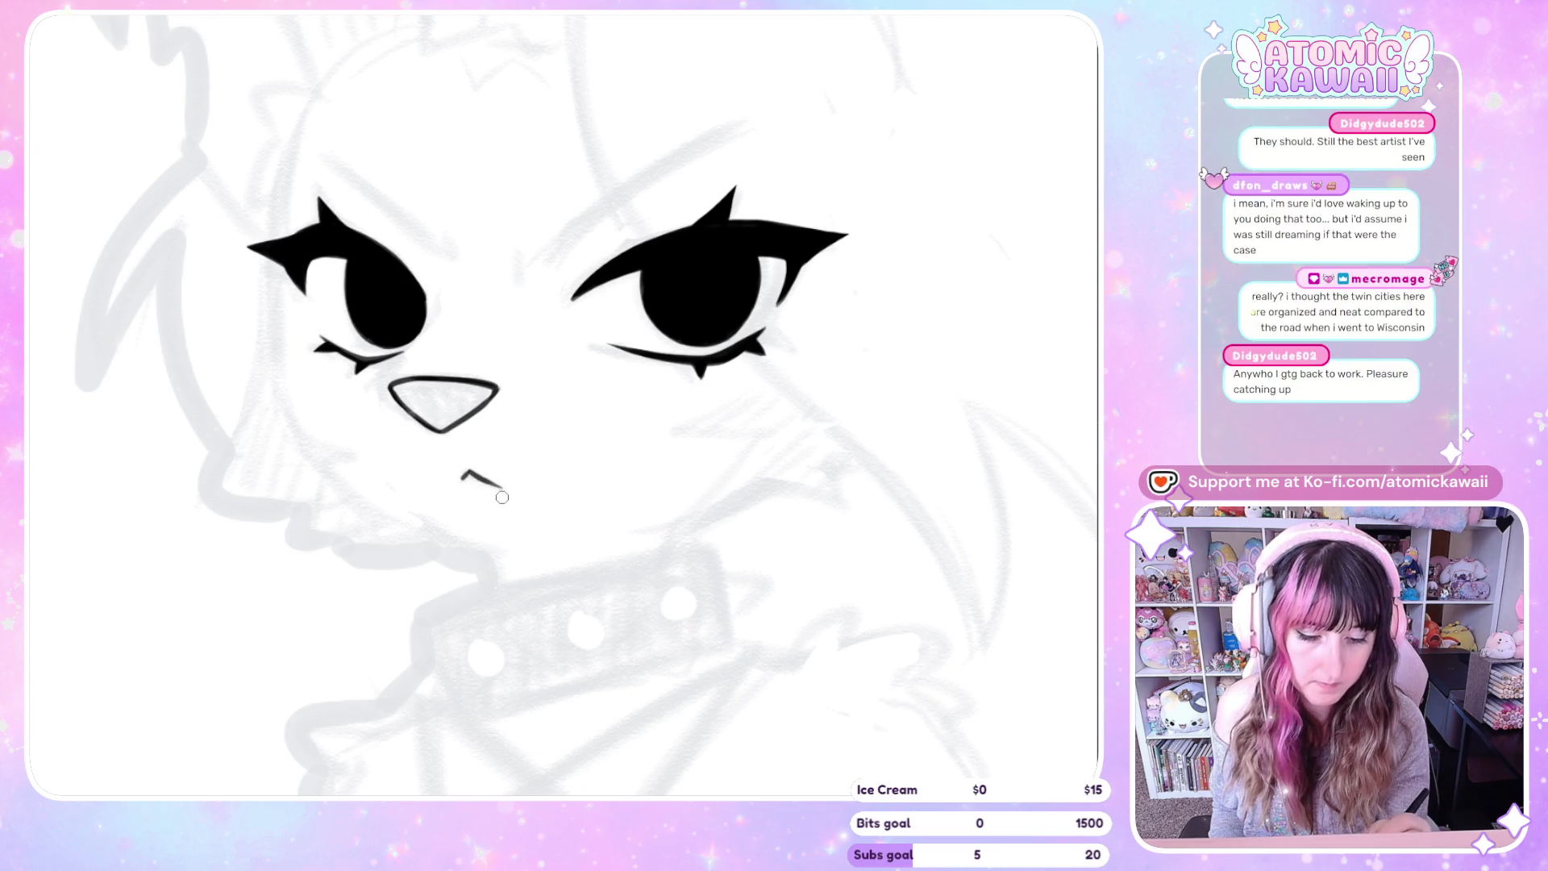
# Draw a small mouth line under the nose, removing its extra downward hook
pyautogui.press('h')
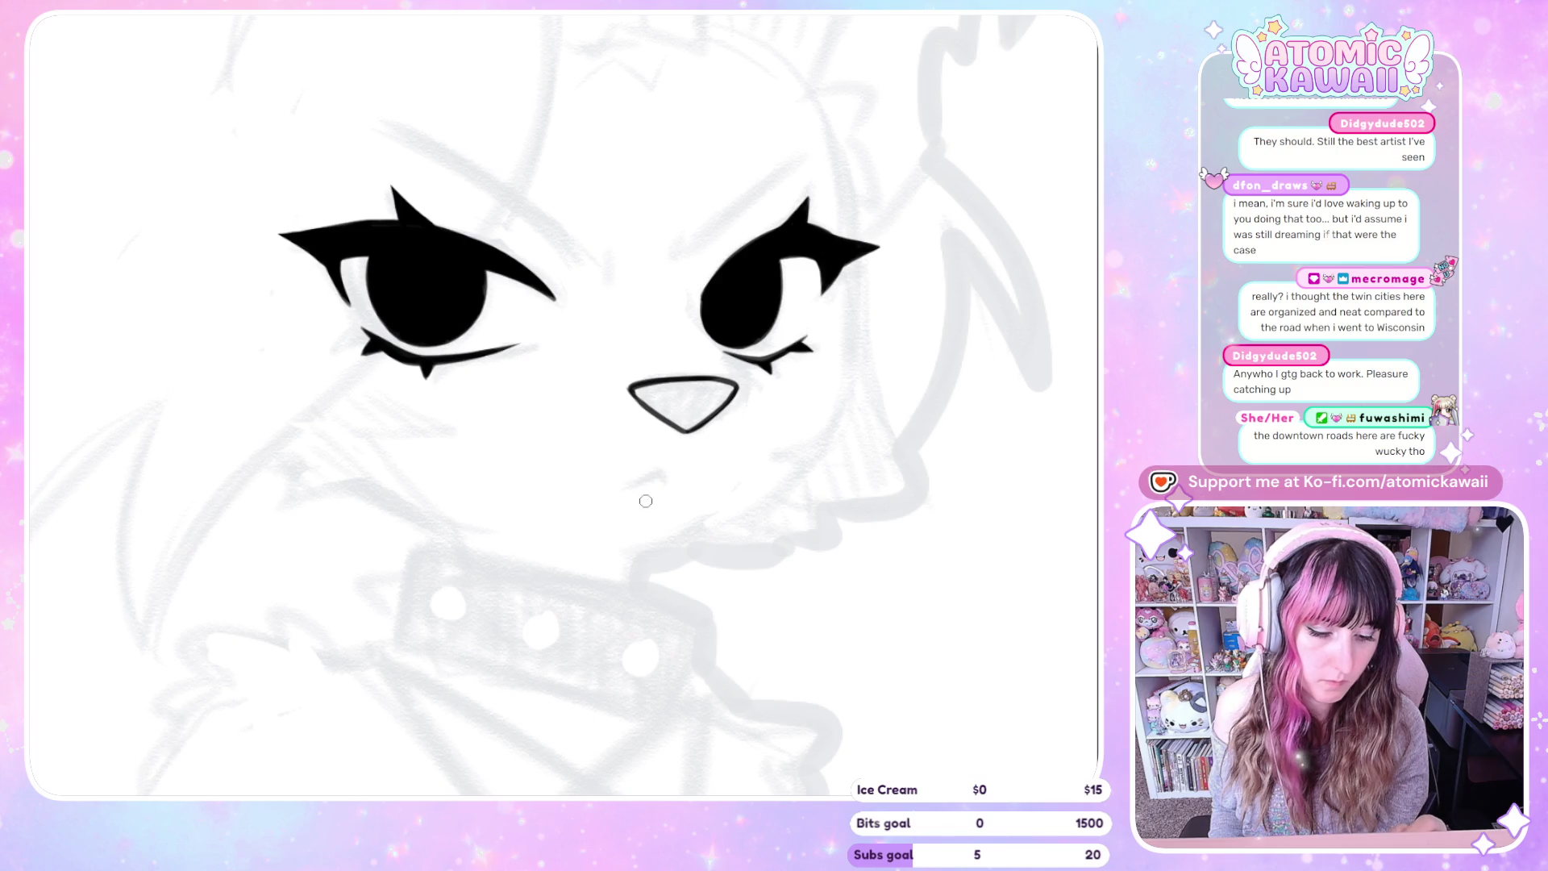
pyautogui.moveTo(632, 483)
pyautogui.mouseDown()
pyautogui.moveTo(658, 470)
pyautogui.moveTo(669, 488)
pyautogui.mouseUp()
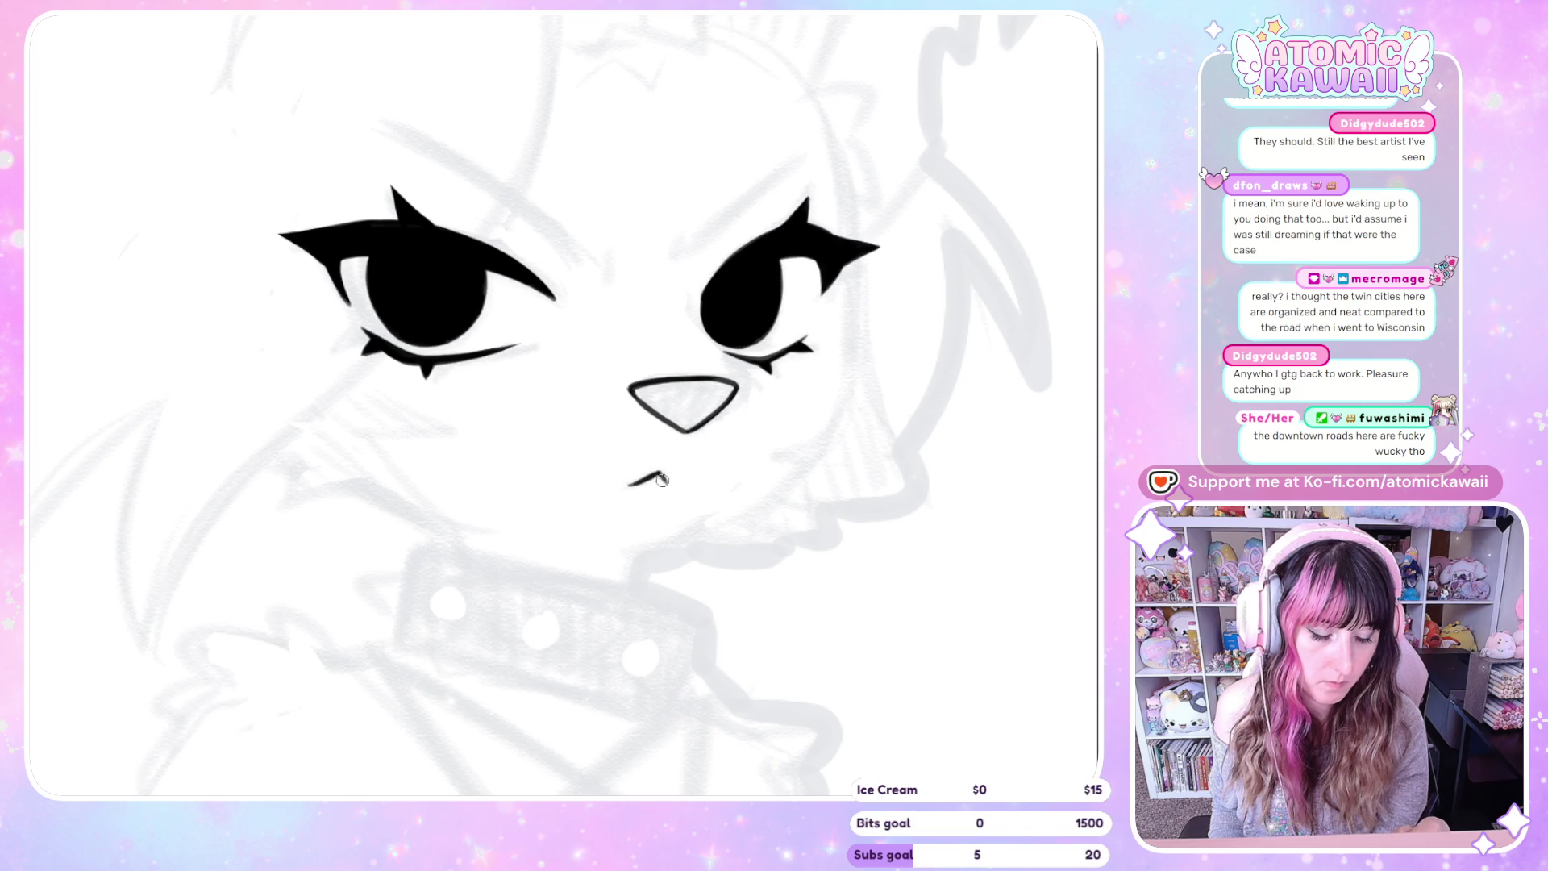
pyautogui.press('h')
pyautogui.hotkey('ctrl', 'z')
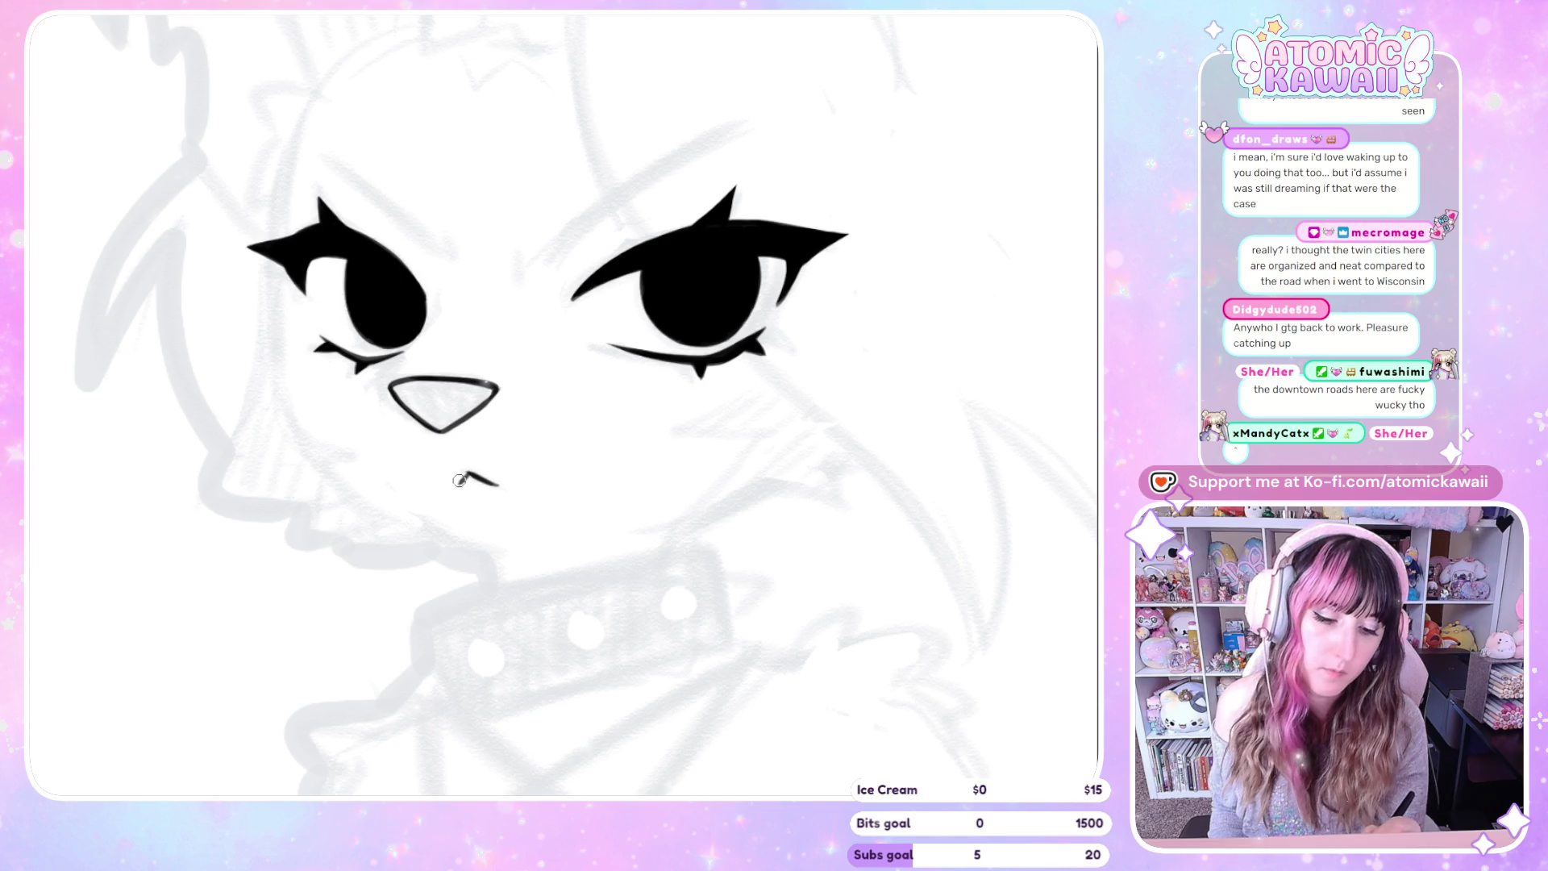
pyautogui.press('h')
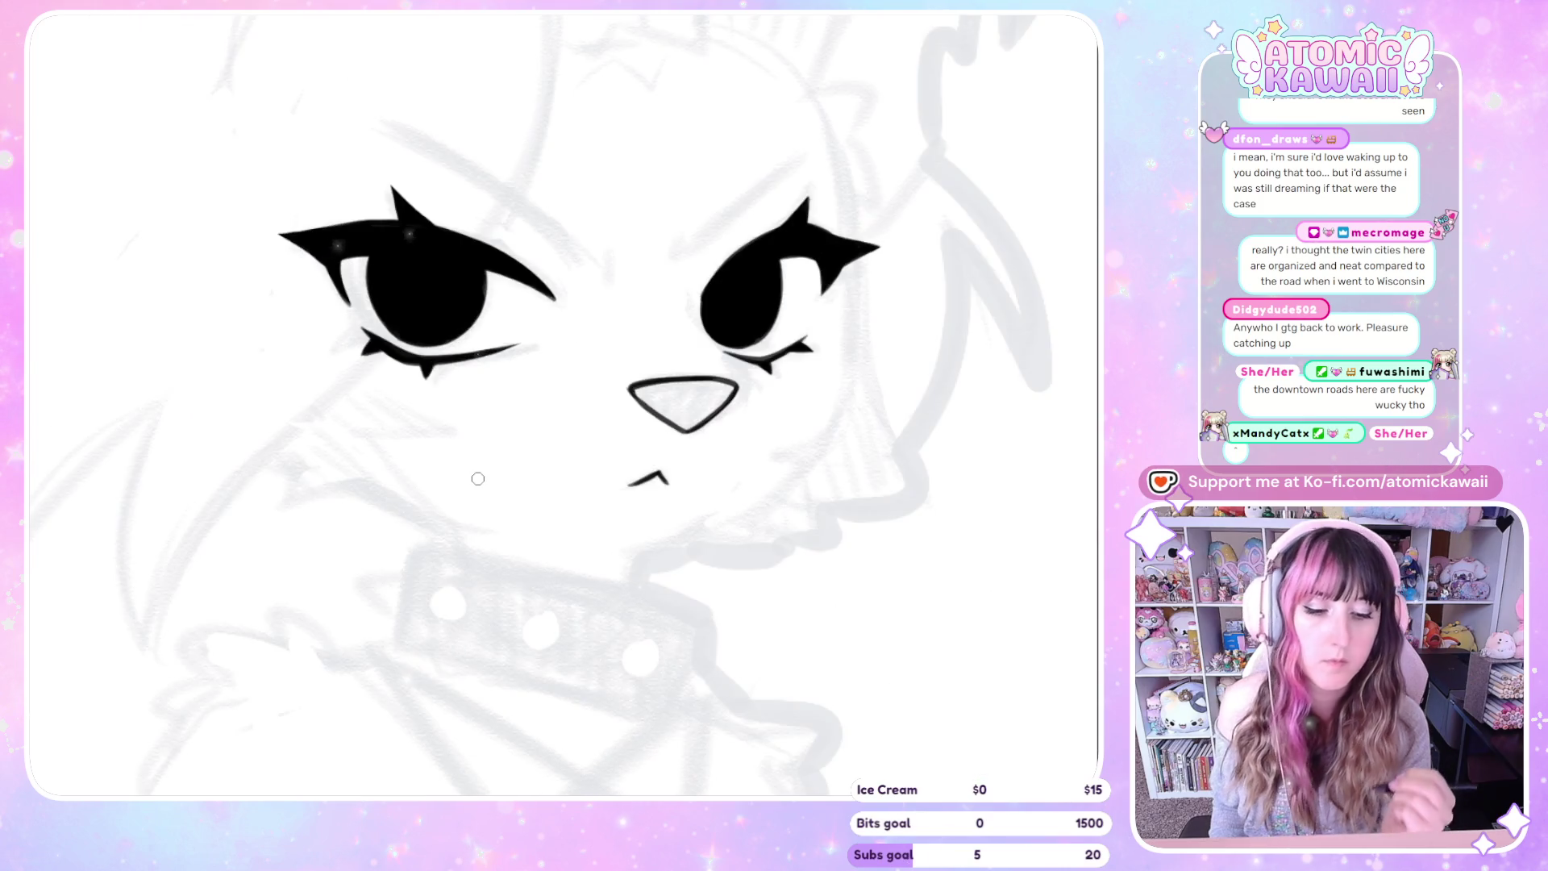
pyautogui.press('h')
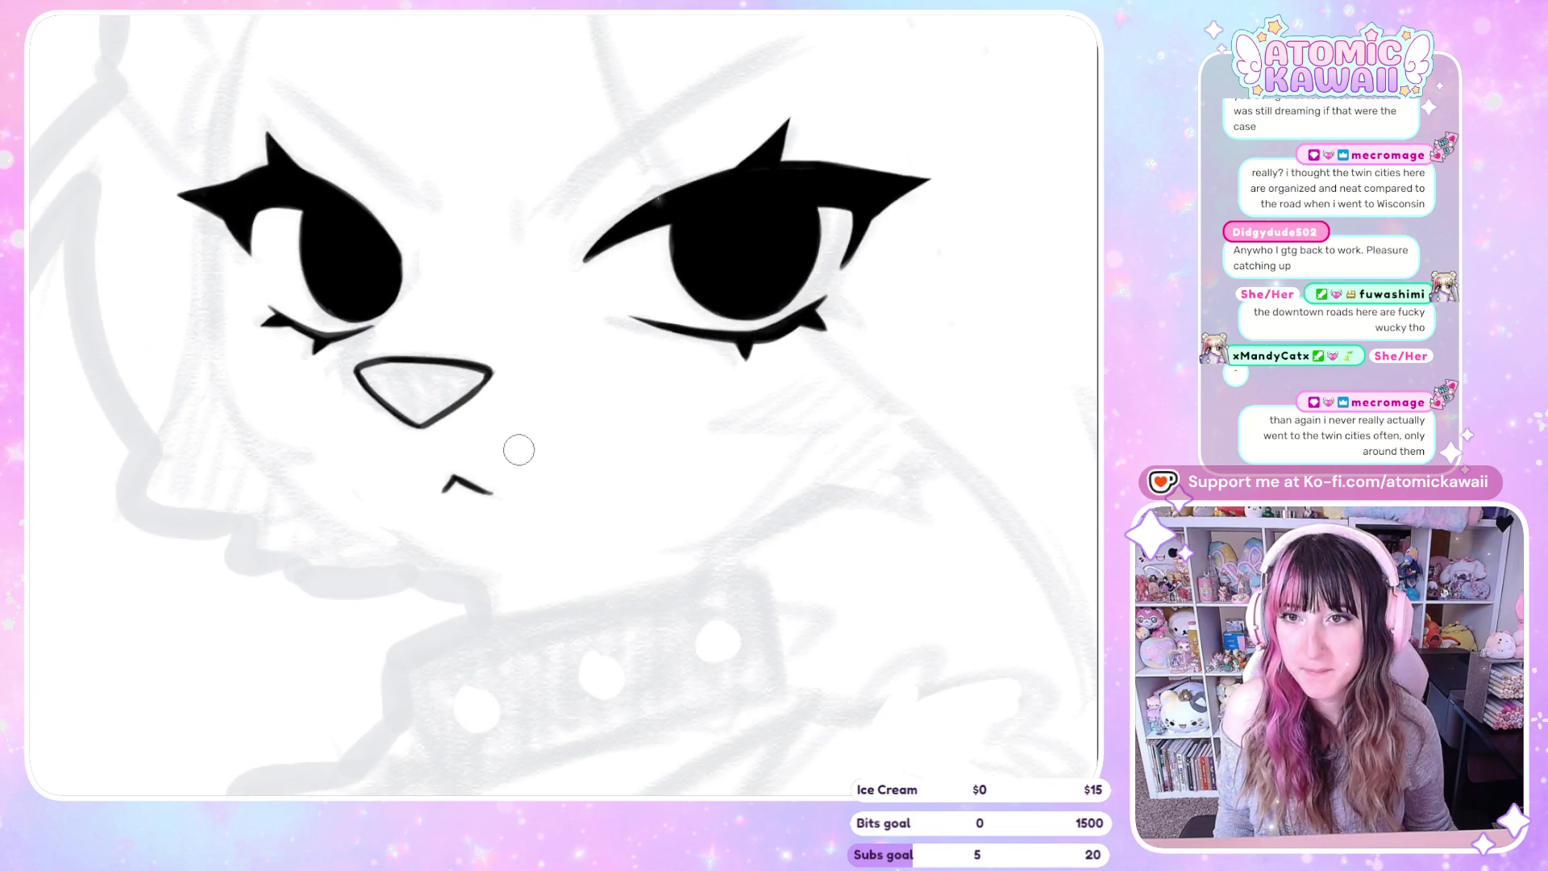
pyautogui.scroll(-2, 523, 452)
pyautogui.scroll(4, 398, 508)
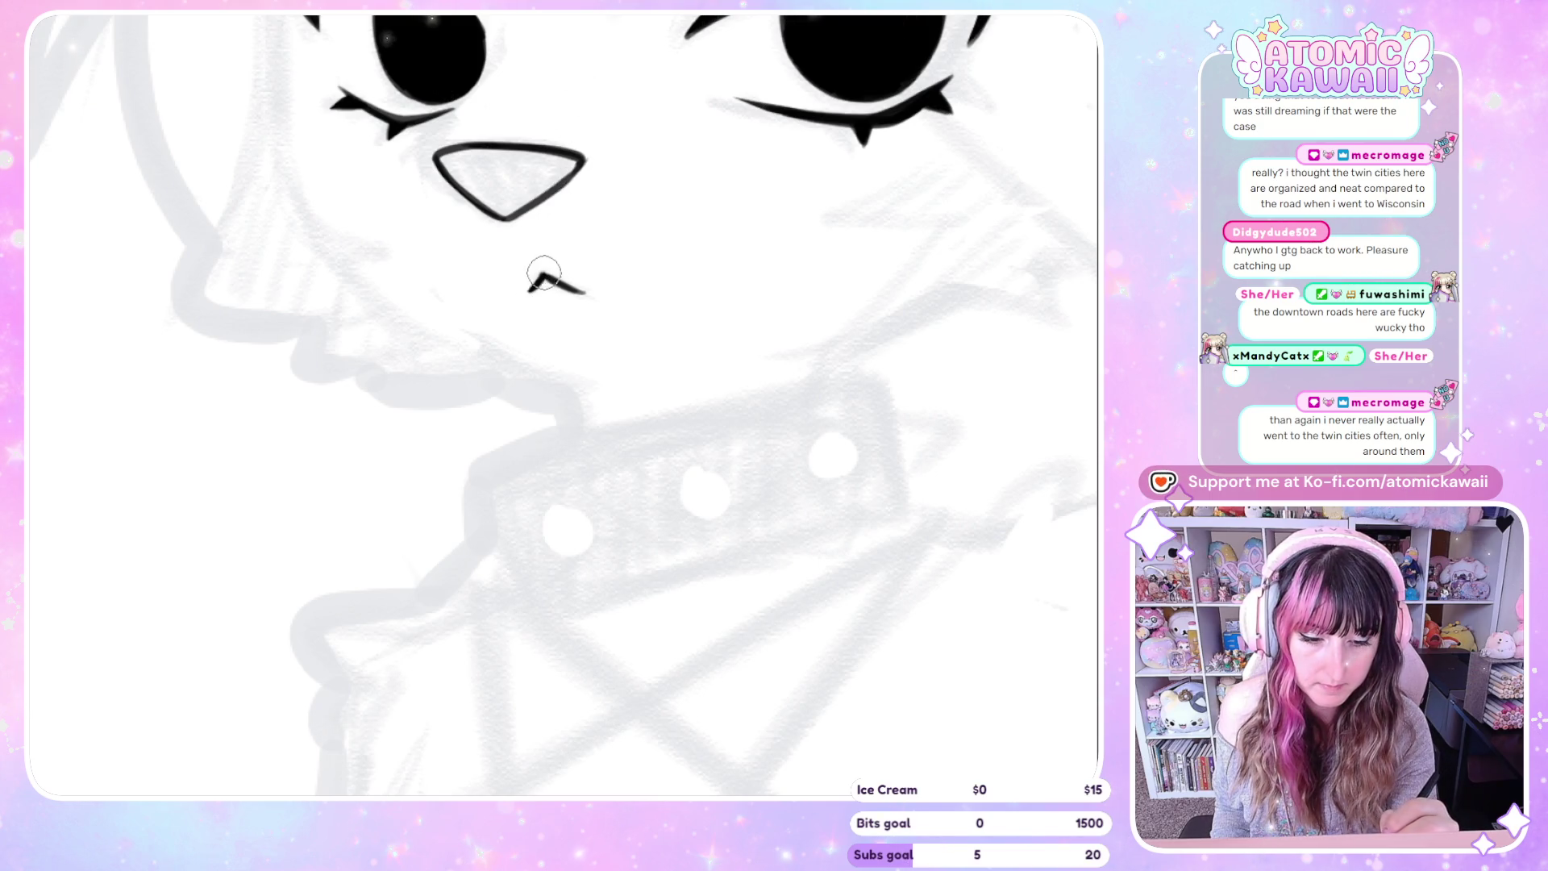
pyautogui.moveTo(534, 288); pyautogui.dragTo(548, 278)
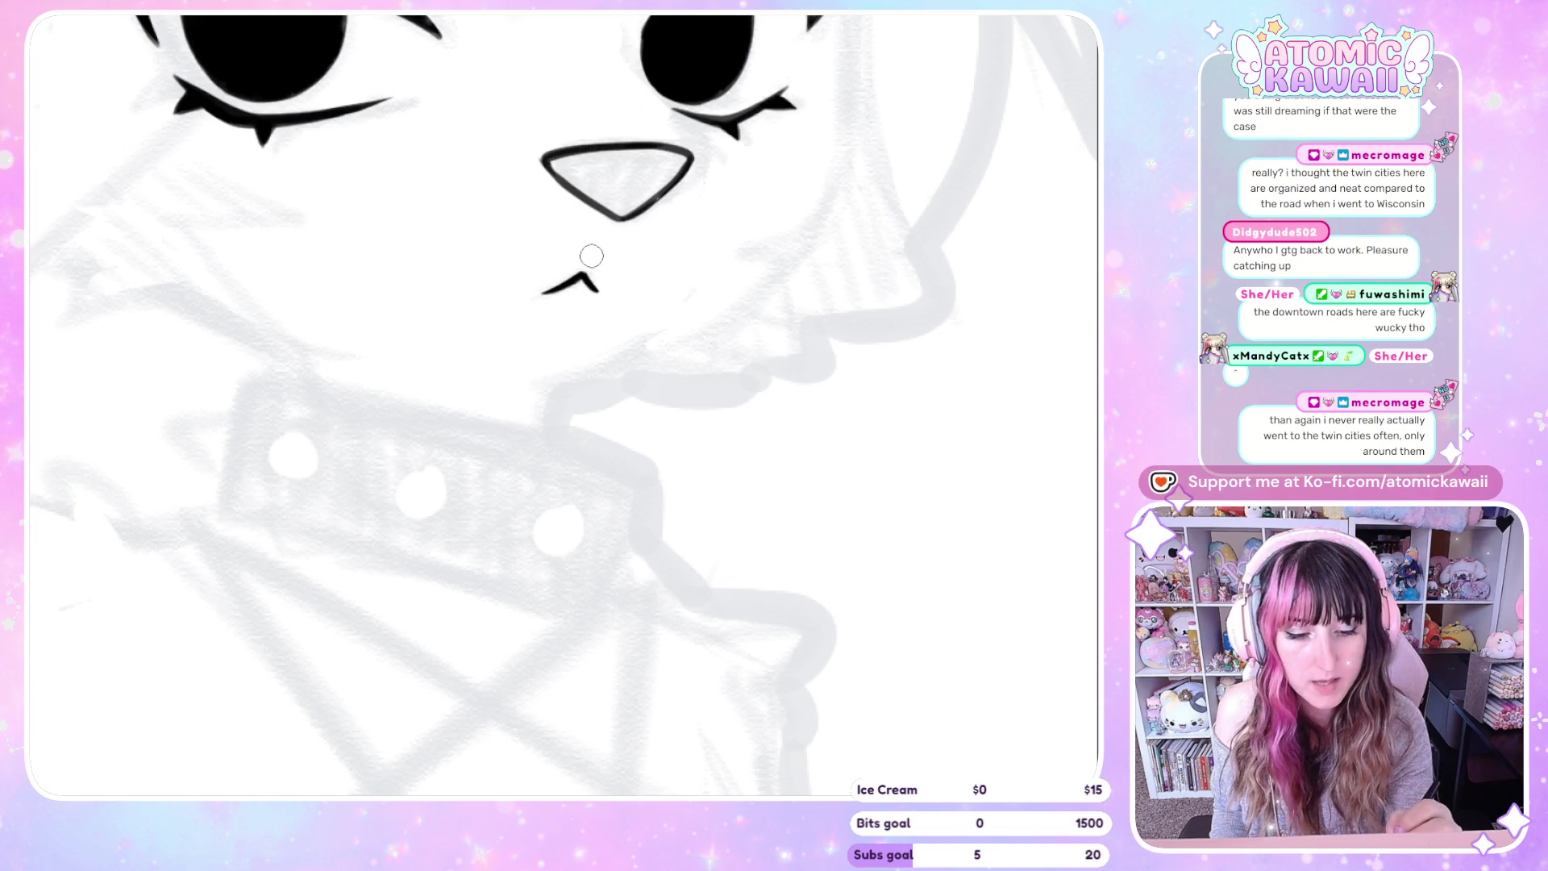
pyautogui.moveTo(591, 258); pyautogui.dragTo(602, 215)
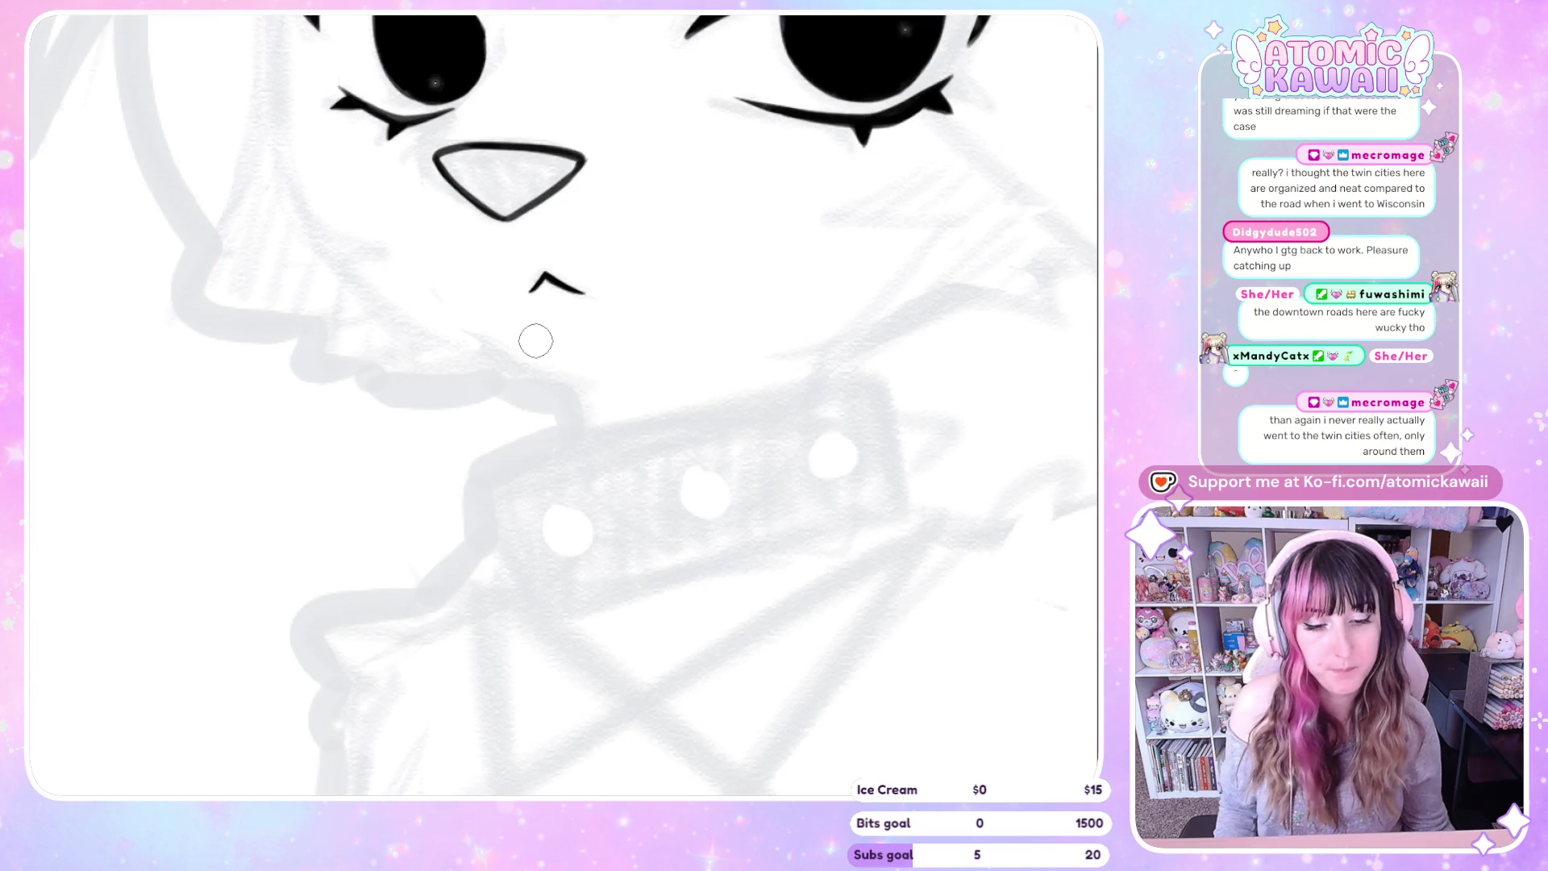
pyautogui.scroll(-3, 435, 411)
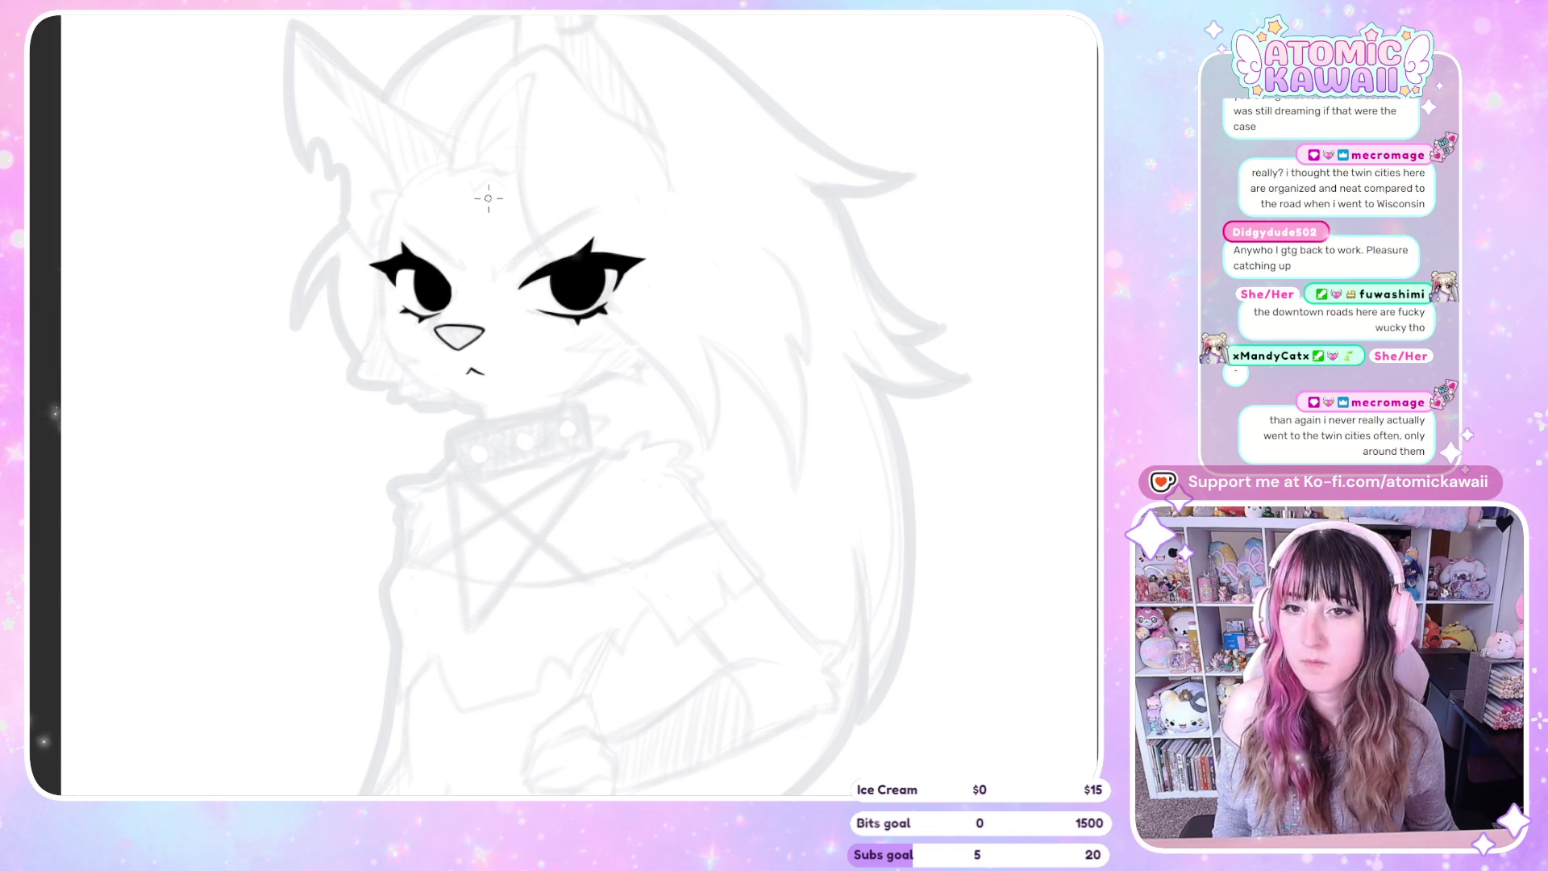
pyautogui.scroll(2, 673, 266)
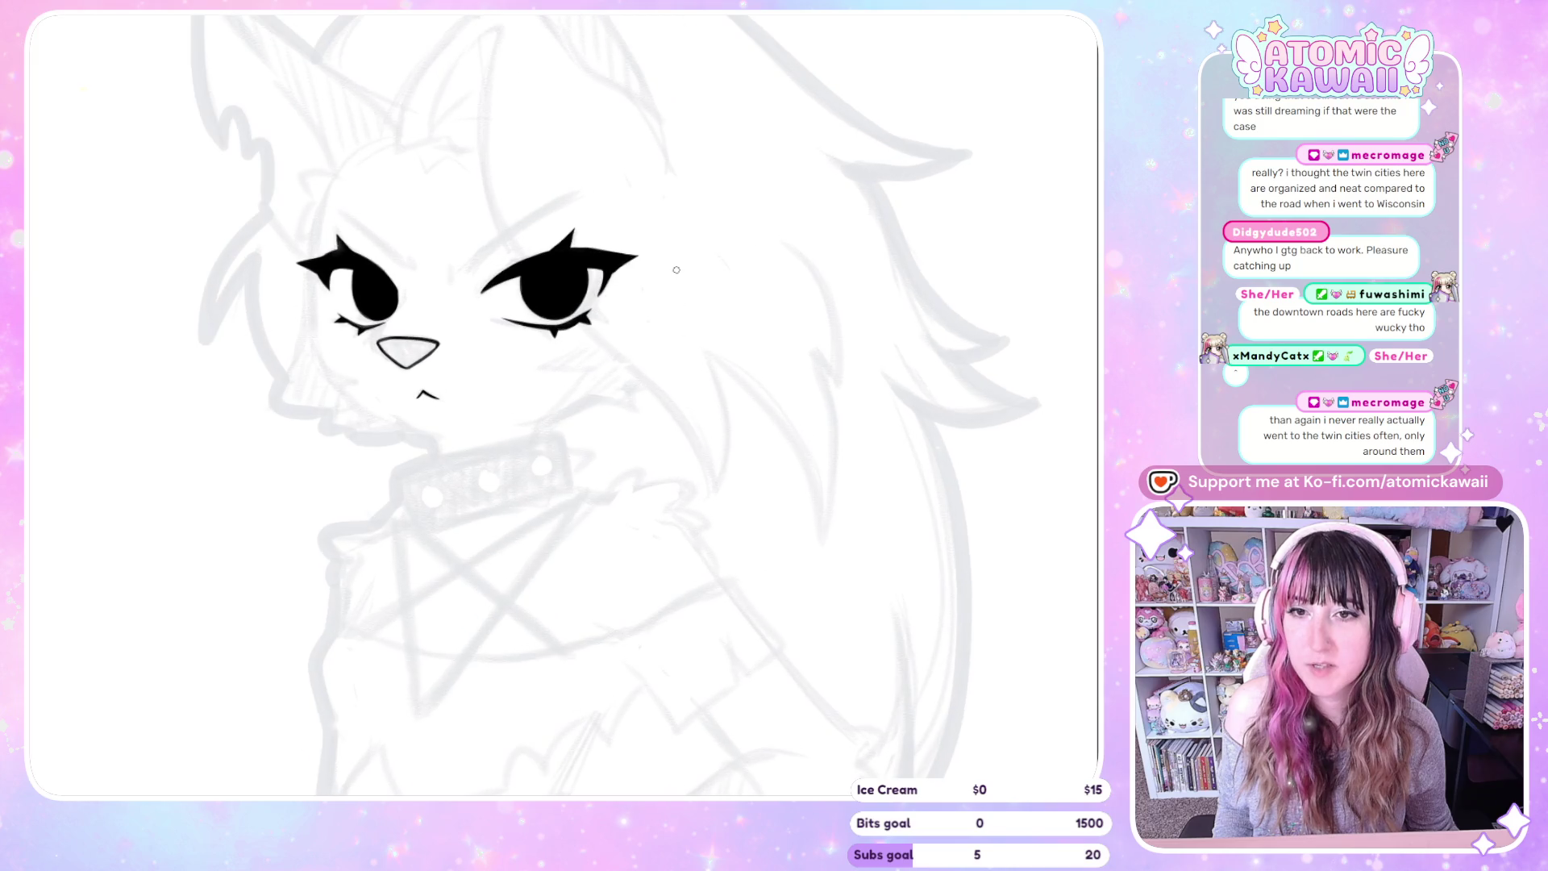
pyautogui.scroll(2, 659, 282)
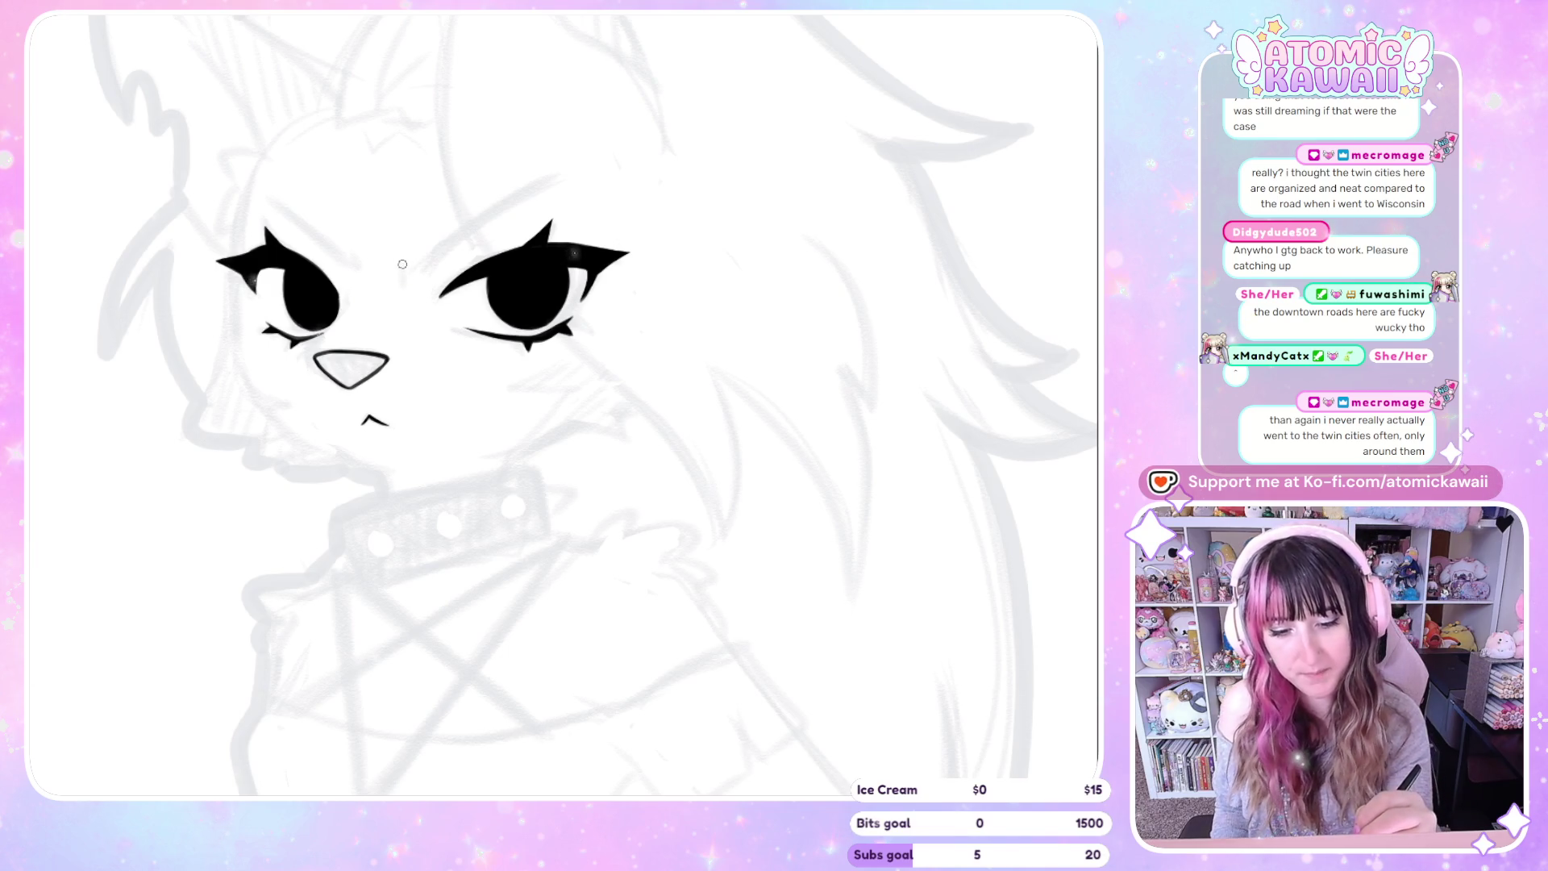
# Ink angled eyebrows above both eyes, redrawing the right brow until it arches cleanly
pyautogui.moveTo(403, 262)
pyautogui.mouseDown()
pyautogui.moveTo(419, 276)
pyautogui.moveTo(407, 264)
pyautogui.mouseUp()
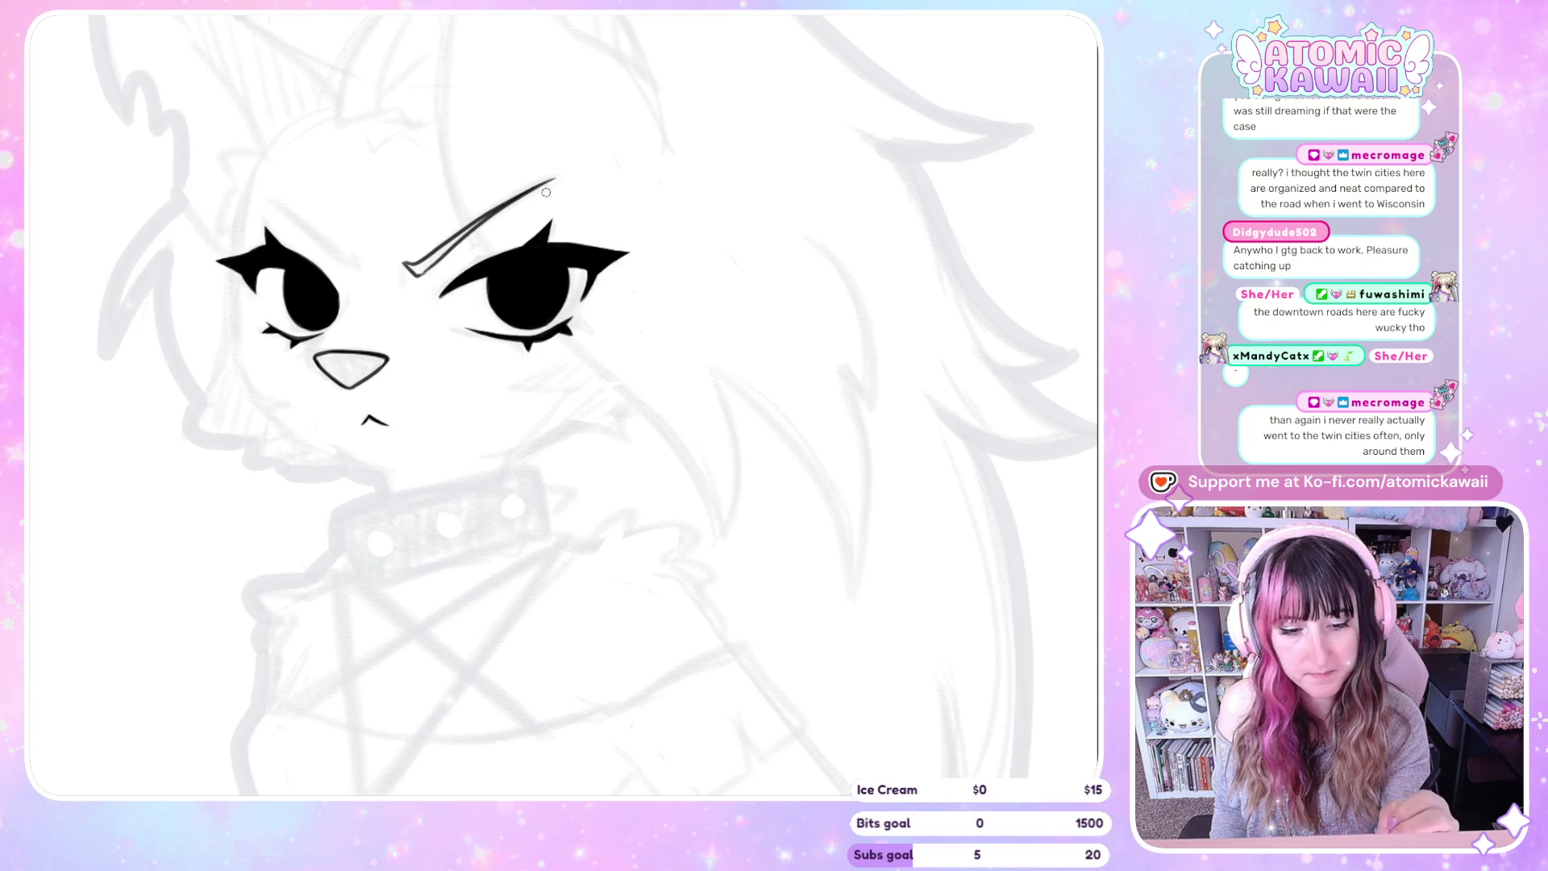
pyautogui.press('m')
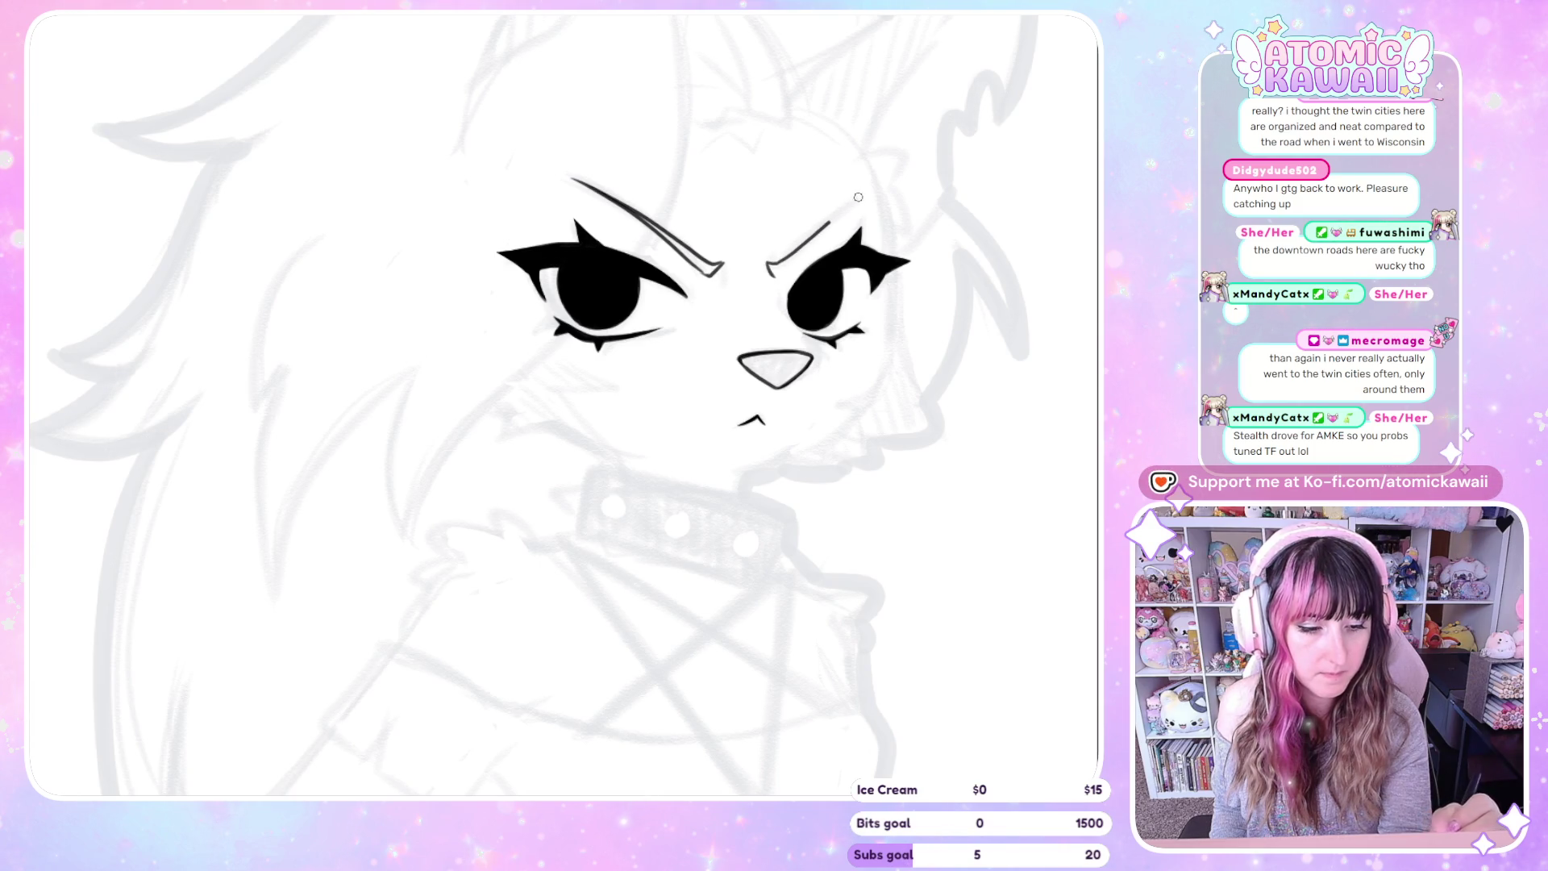
pyautogui.hotkey('ctrl', 'z')
pyautogui.moveTo(769, 272); pyautogui.dragTo(859, 212)
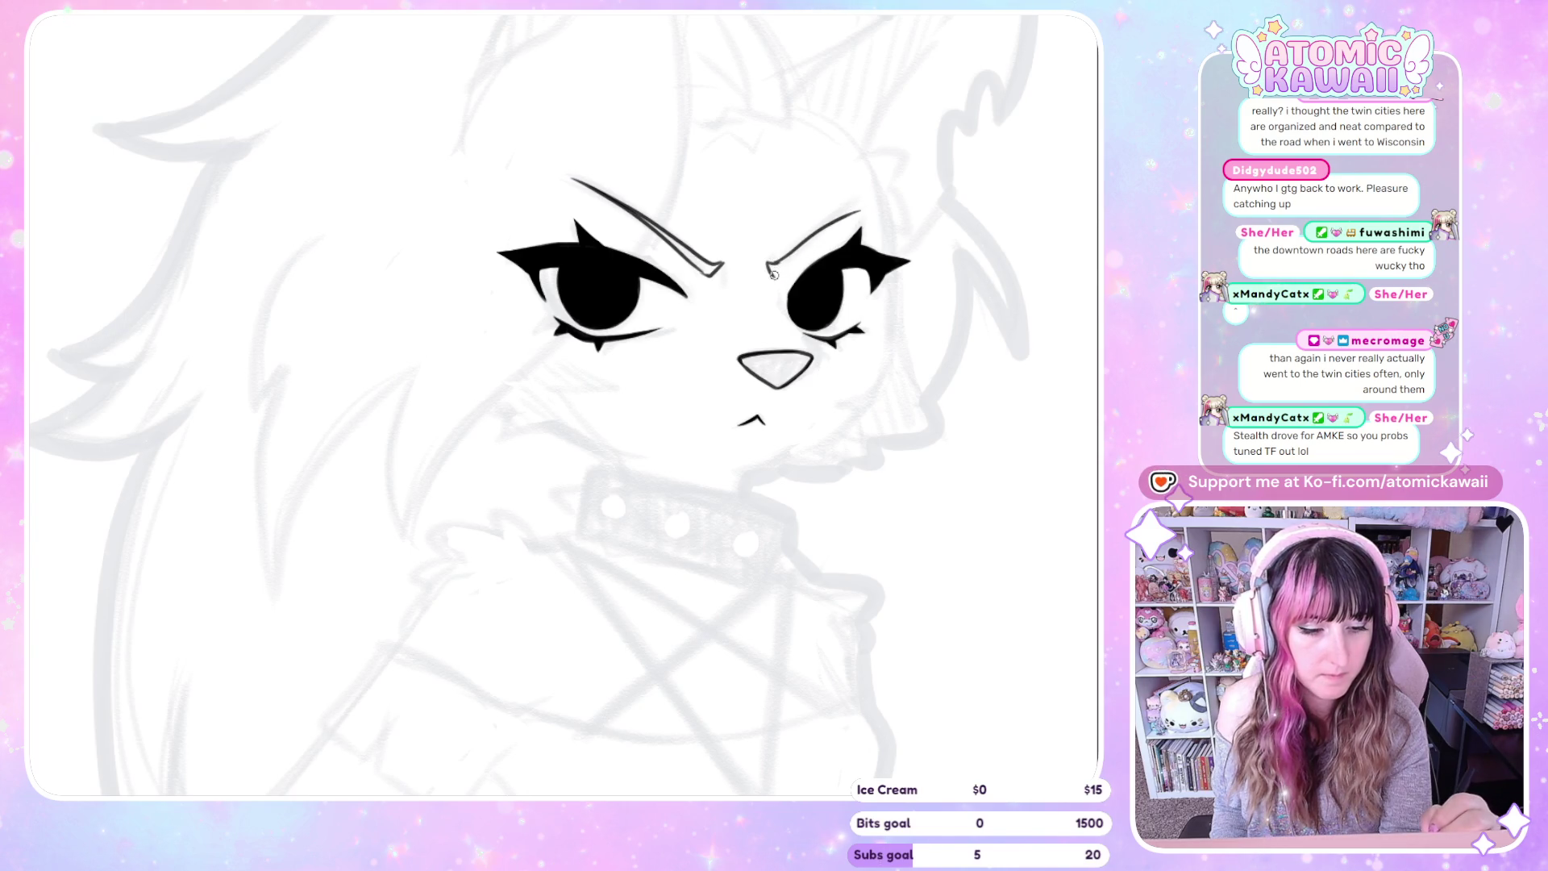
pyautogui.hscroll(5, 866, 211)
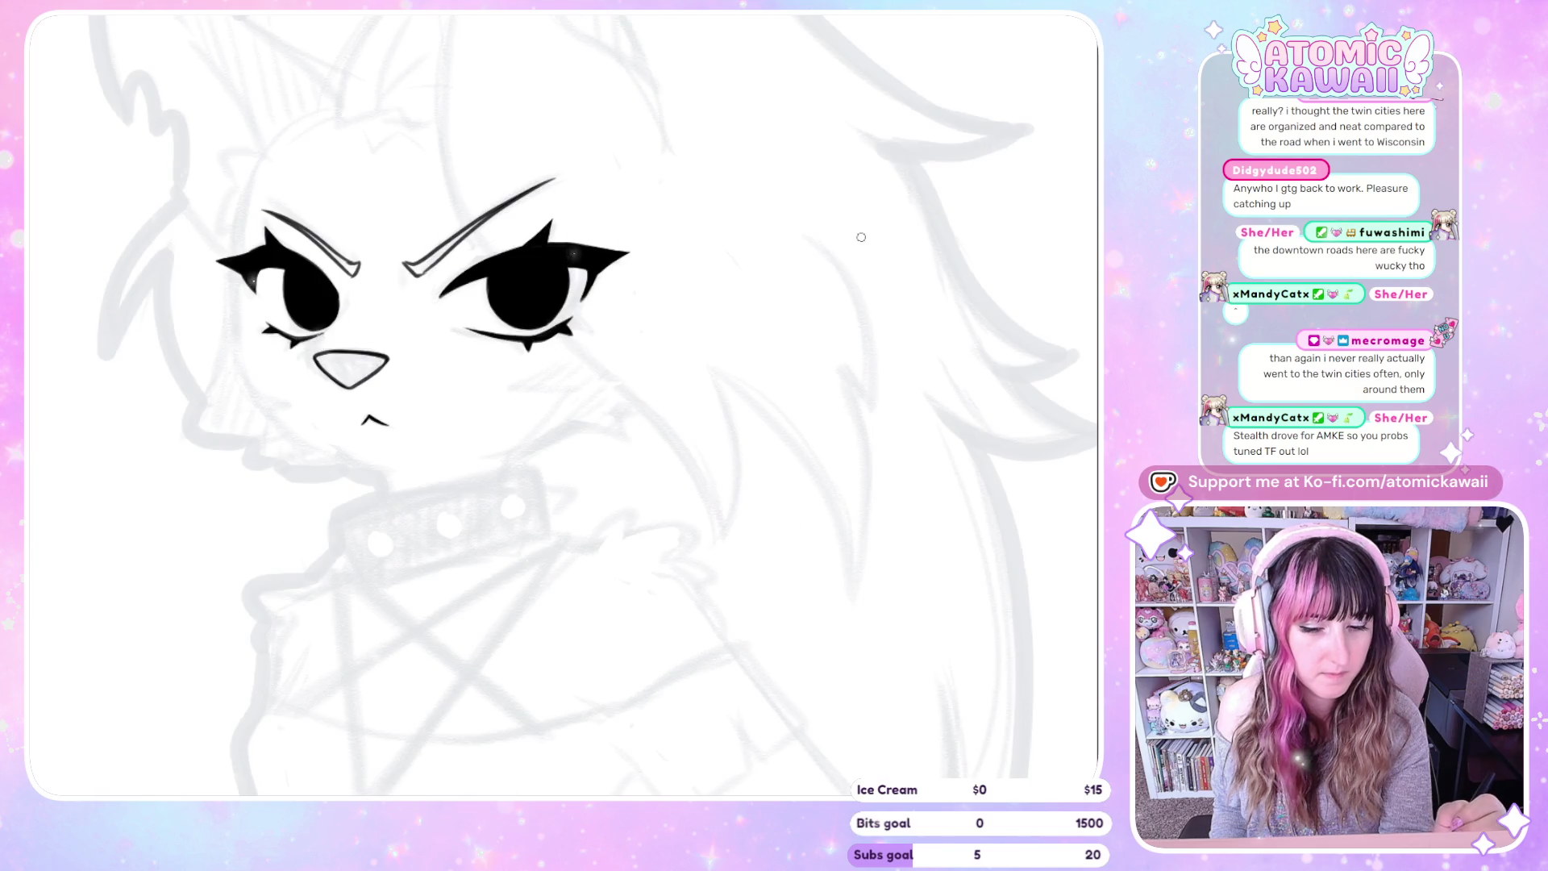
pyautogui.press('h')
pyautogui.hotkey('ctrl', 'z')
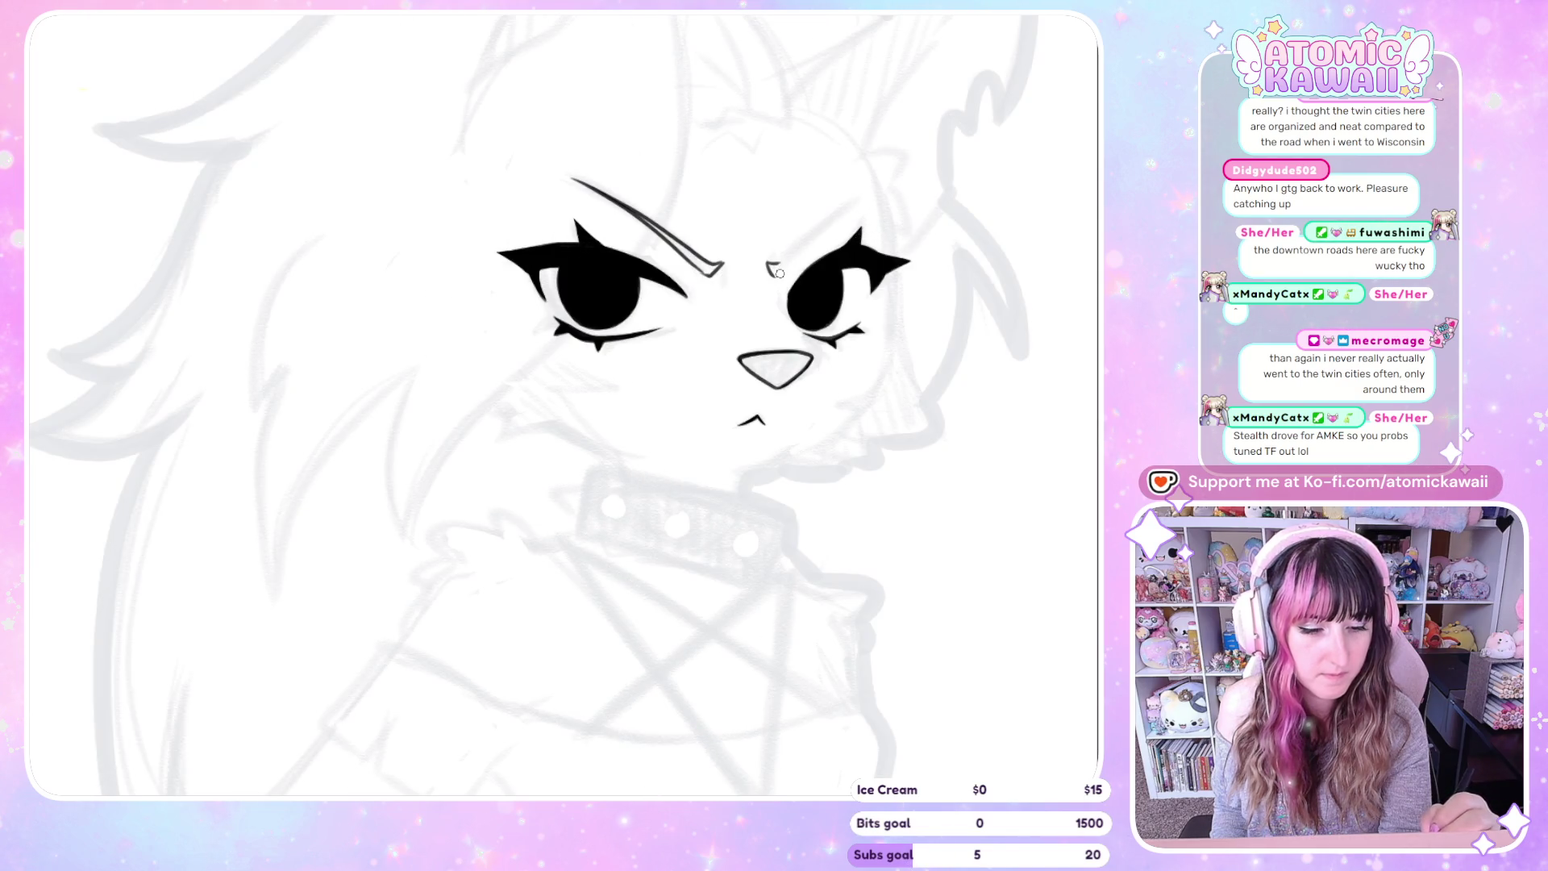
pyautogui.moveTo(792, 256); pyautogui.dragTo(859, 208)
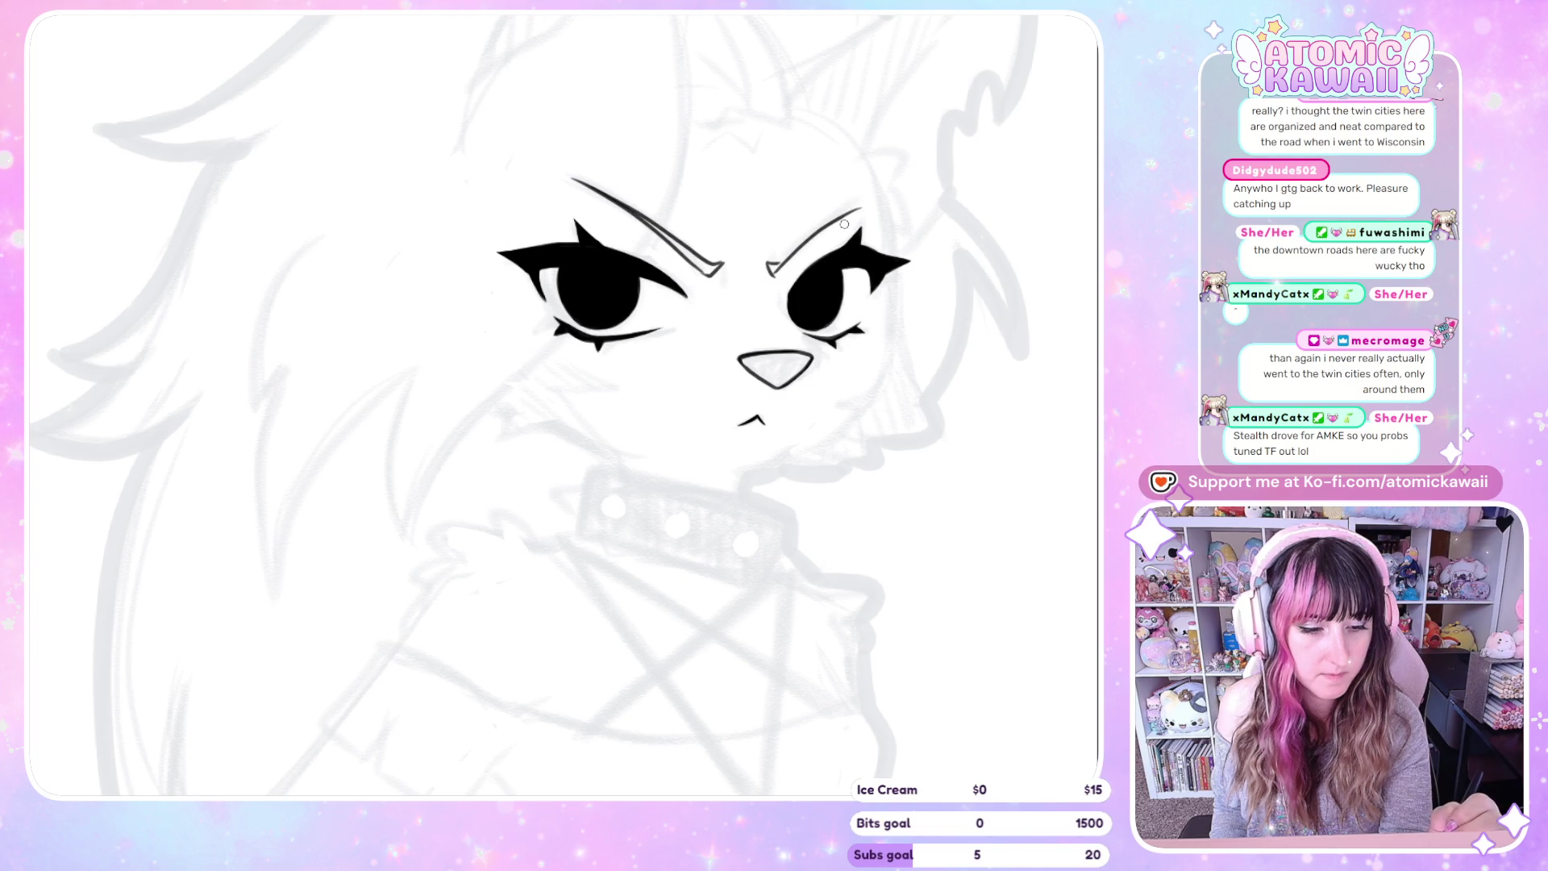
pyautogui.hotkey('ctrl', 'z')
pyautogui.moveTo(769, 270); pyautogui.dragTo(849, 207)
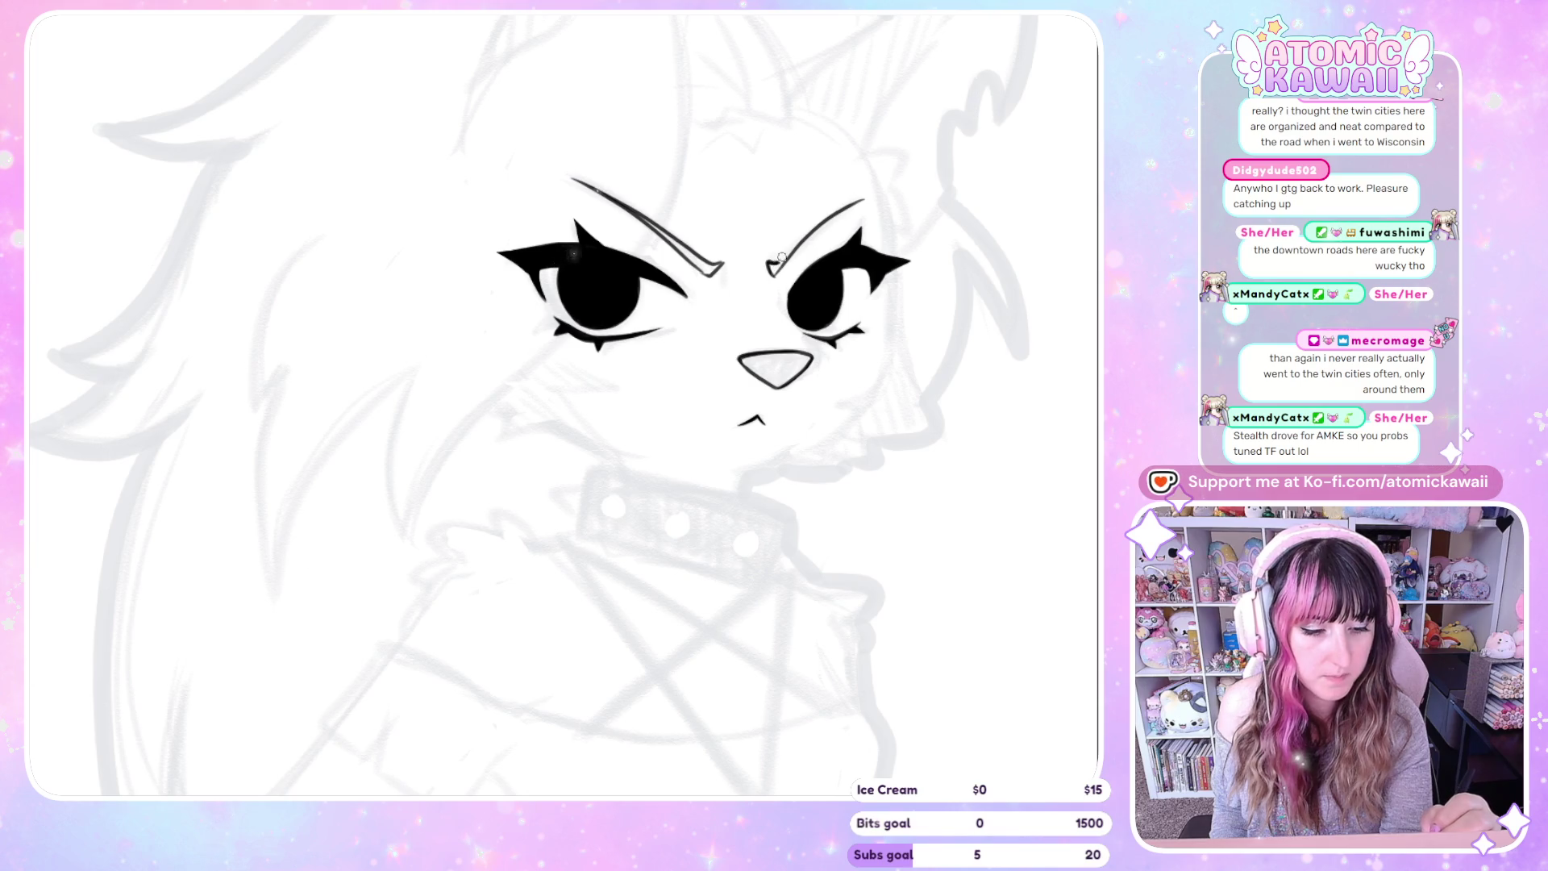
pyautogui.moveTo(781, 257); pyautogui.dragTo(358, 265)
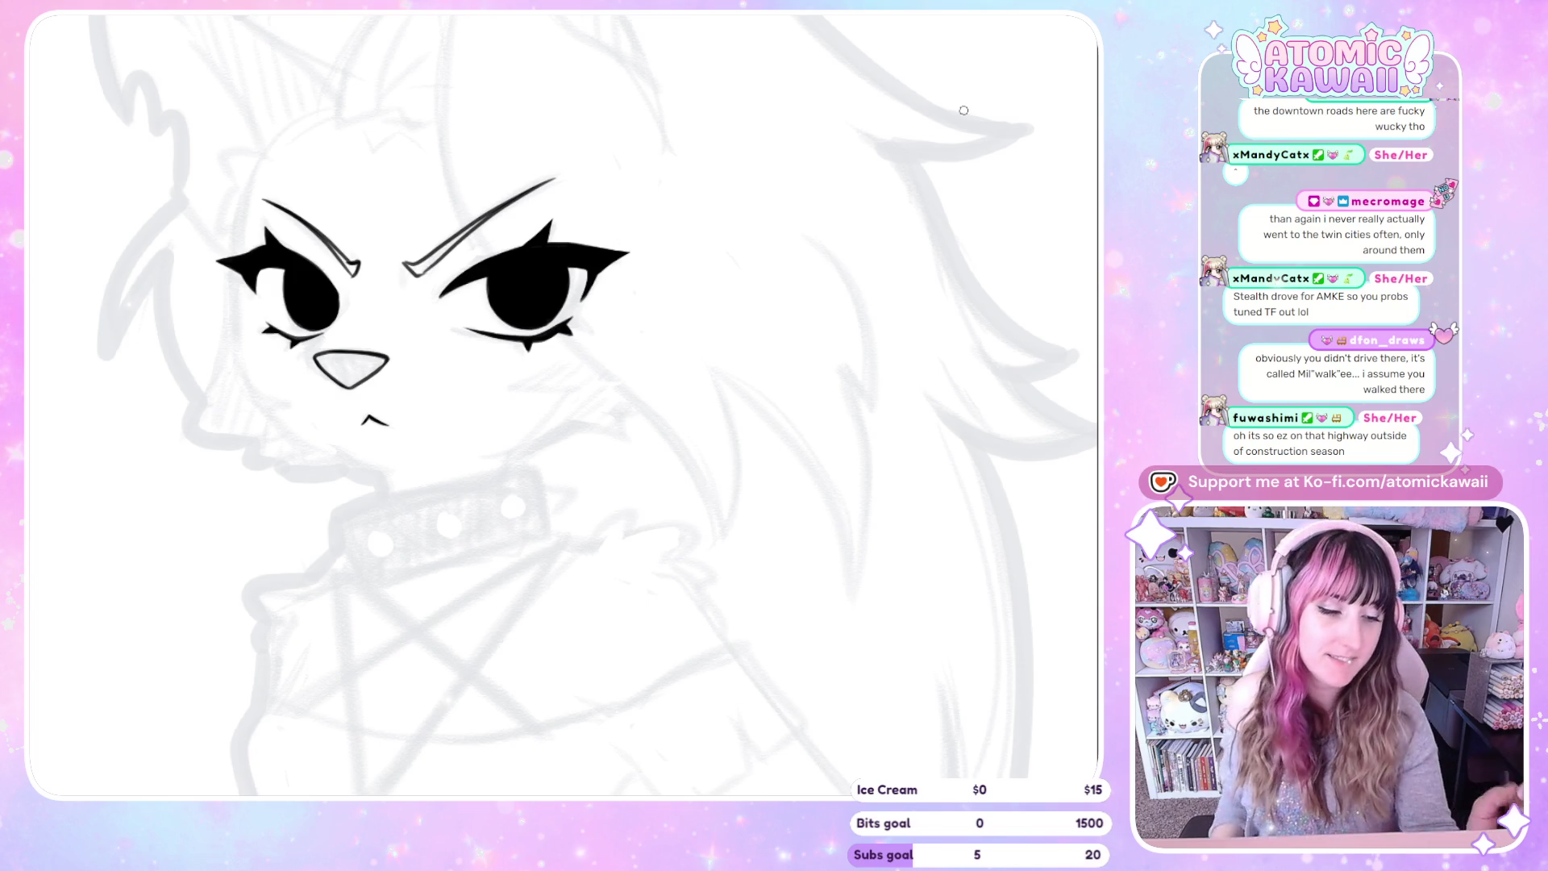
# Close the right eyebrow's inner end, thicken the stroke, and fill its gap solid black
pyautogui.scroll(1, 414, 250)
pyautogui.scroll(2, 413, 250)
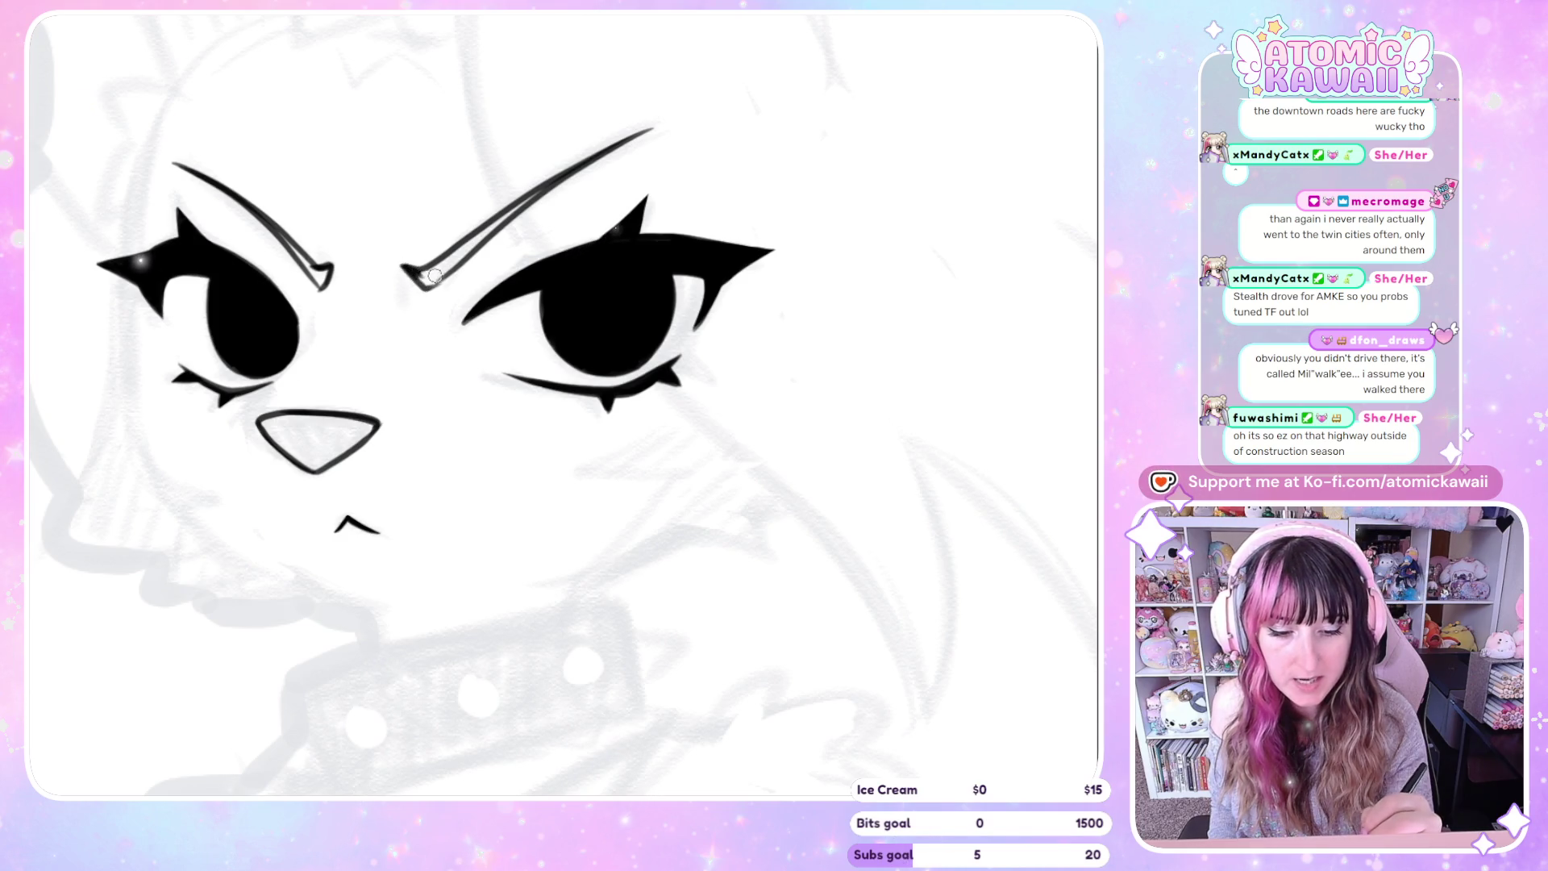
pyautogui.moveTo(403, 267)
pyautogui.mouseDown()
pyautogui.moveTo(435, 284)
pyautogui.moveTo(493, 233)
pyautogui.mouseUp()
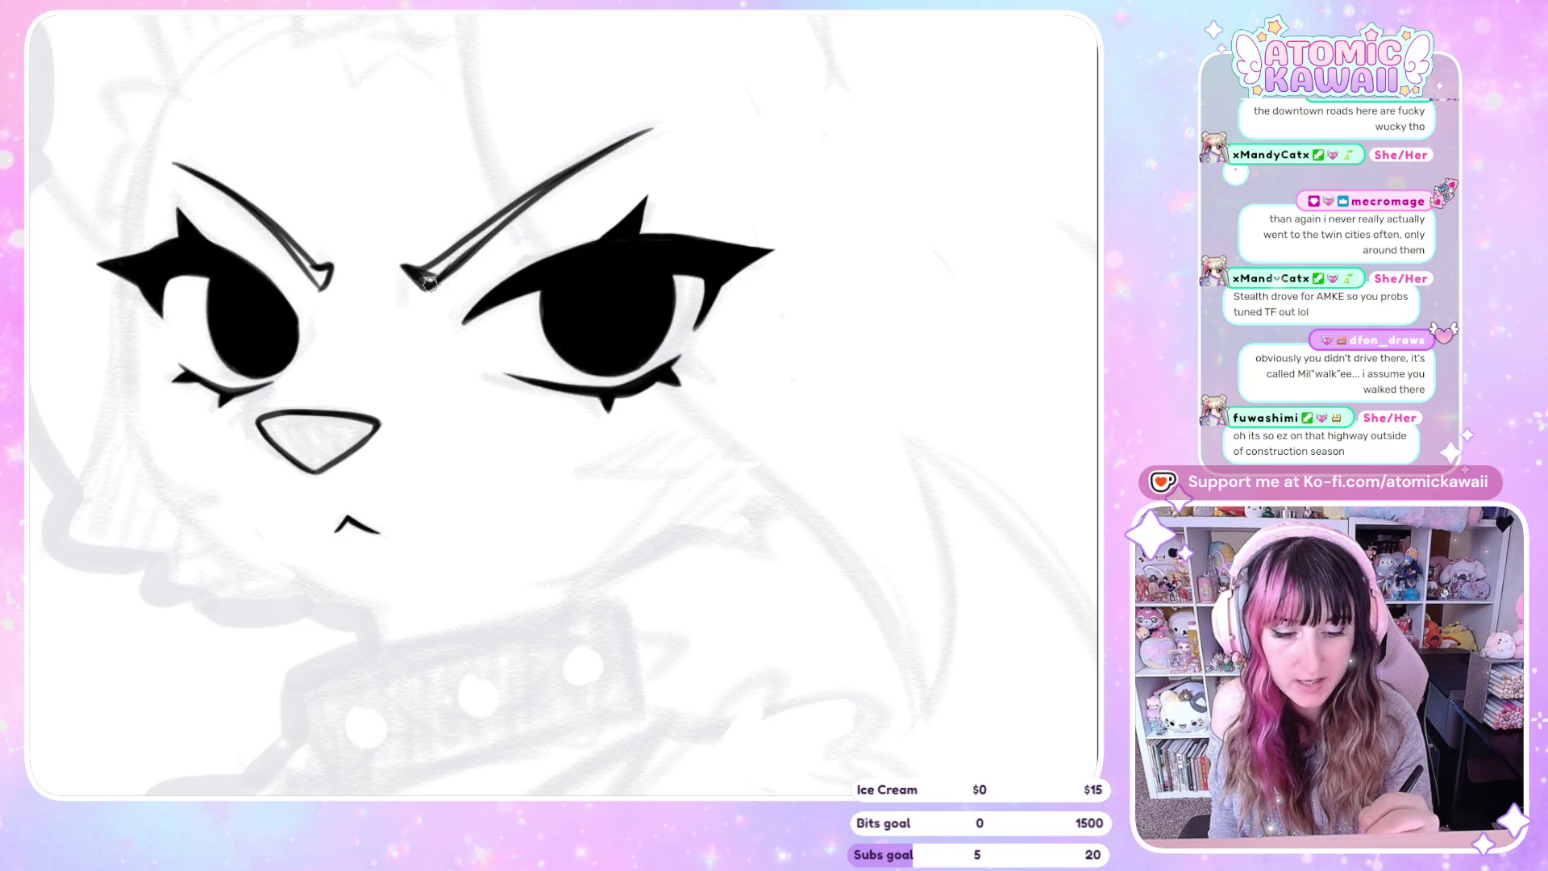
pyautogui.moveTo(430, 284); pyautogui.dragTo(540, 194)
pyautogui.moveTo(416, 272); pyautogui.dragTo(562, 175)
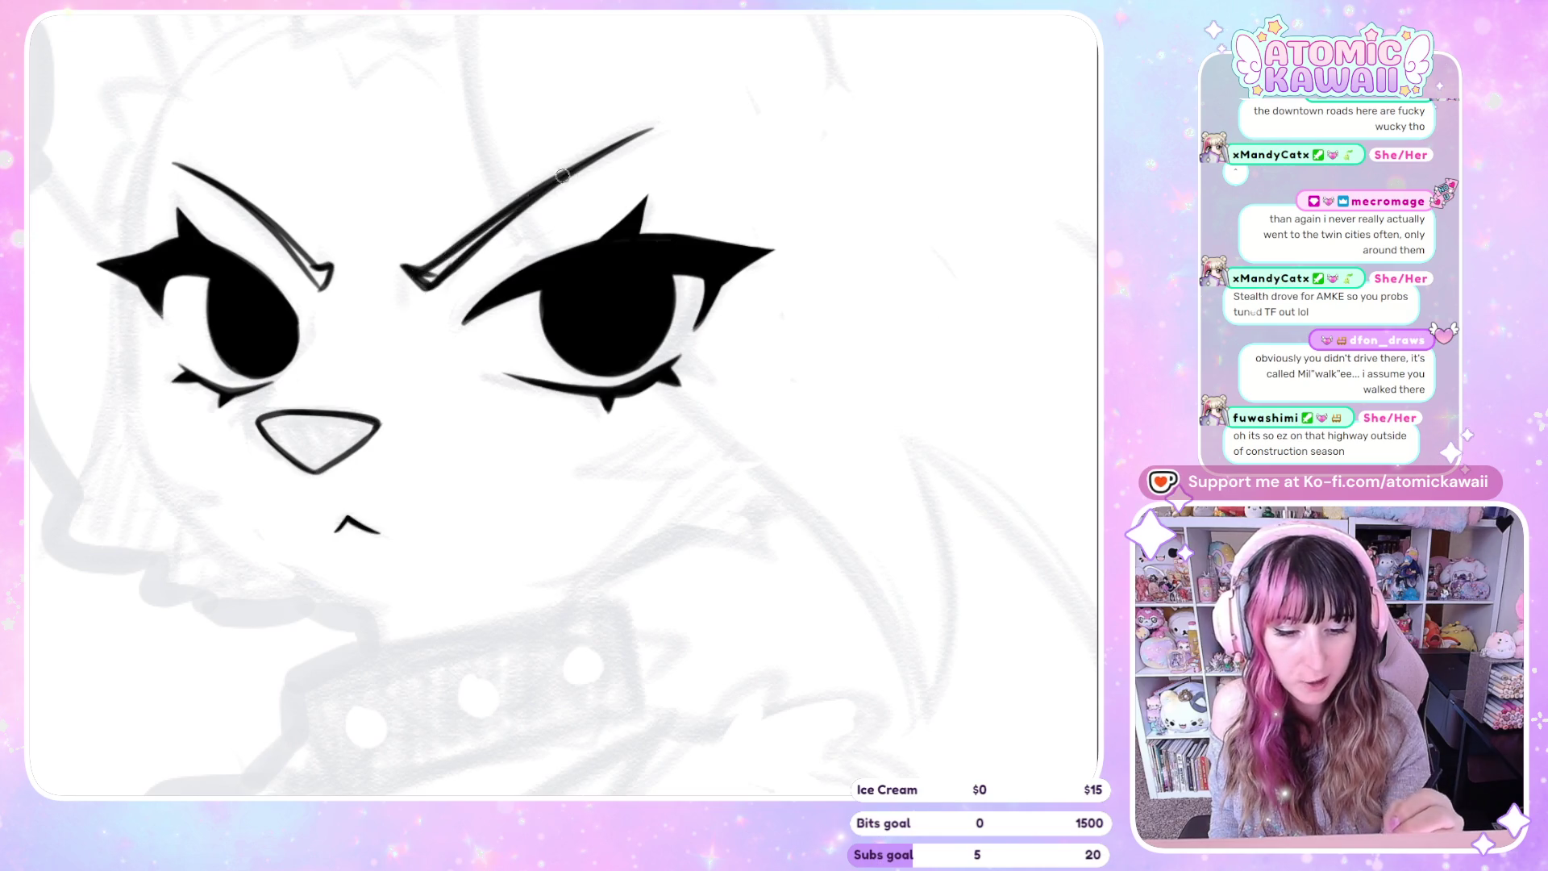
pyautogui.moveTo(430, 273)
pyautogui.mouseDown()
pyautogui.moveTo(513, 211)
pyautogui.moveTo(426, 280)
pyautogui.mouseUp()
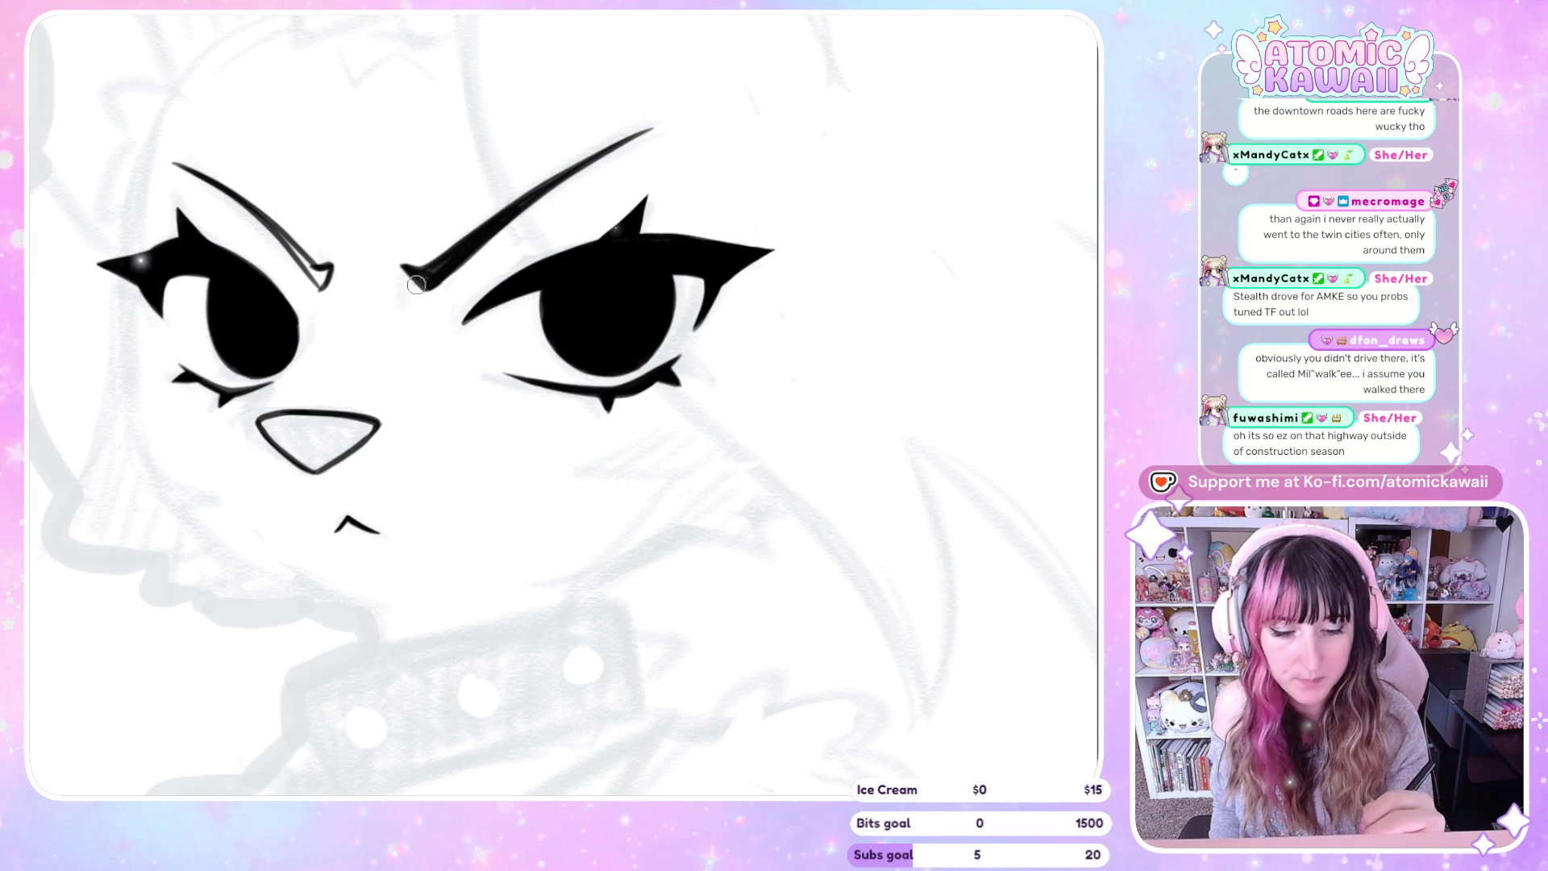
# Darken and slightly thicken the right eyebrow's inner tip, flipping the canvas to check symmetry
pyautogui.press('m')
pyautogui.press('m')
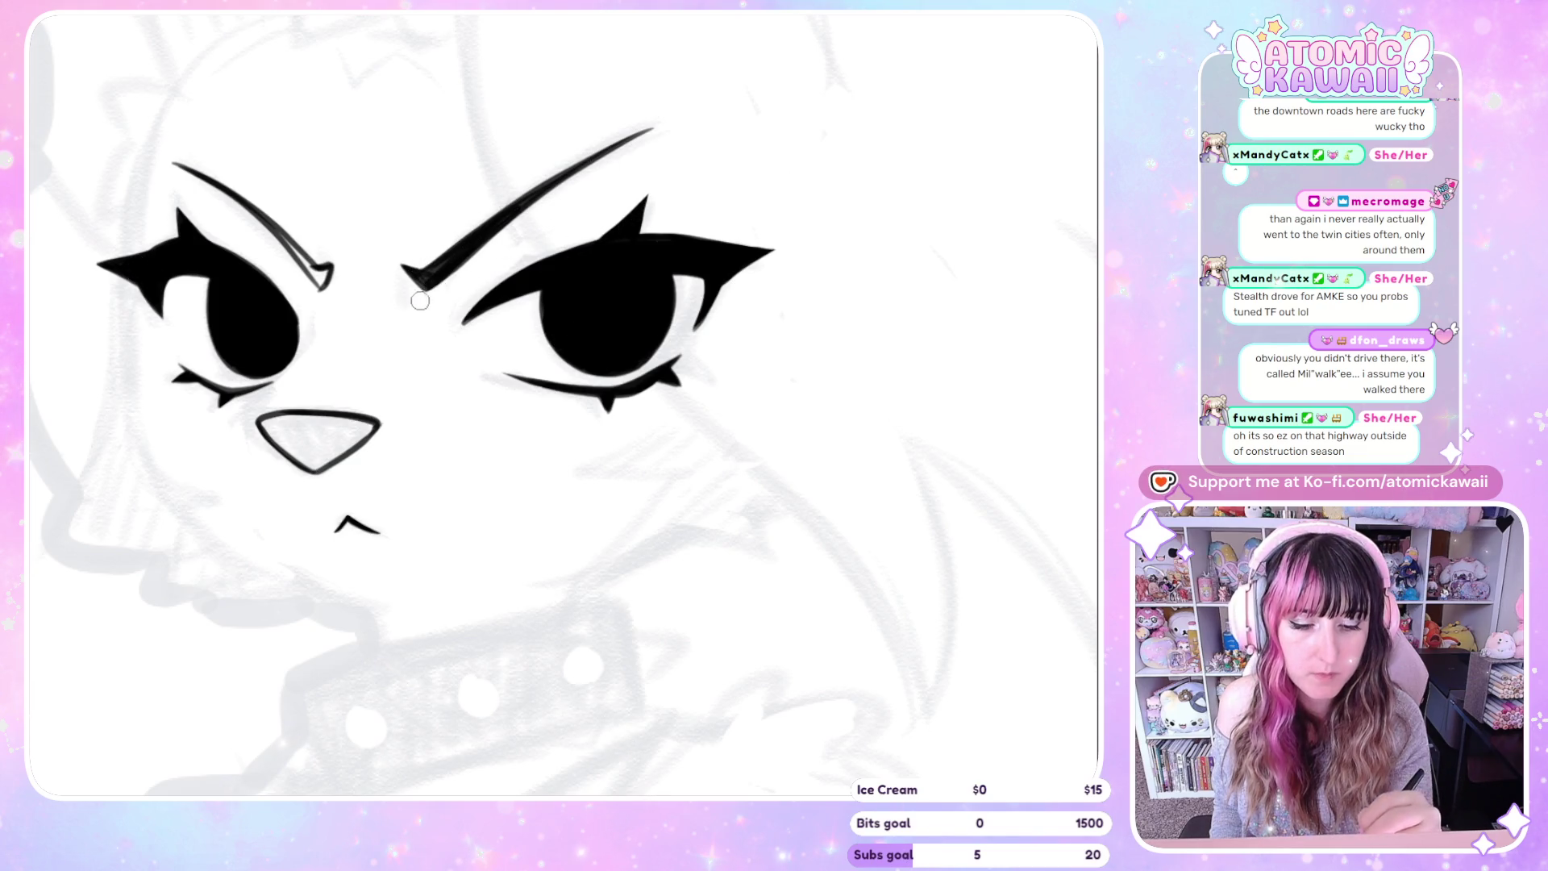
pyautogui.press('h')
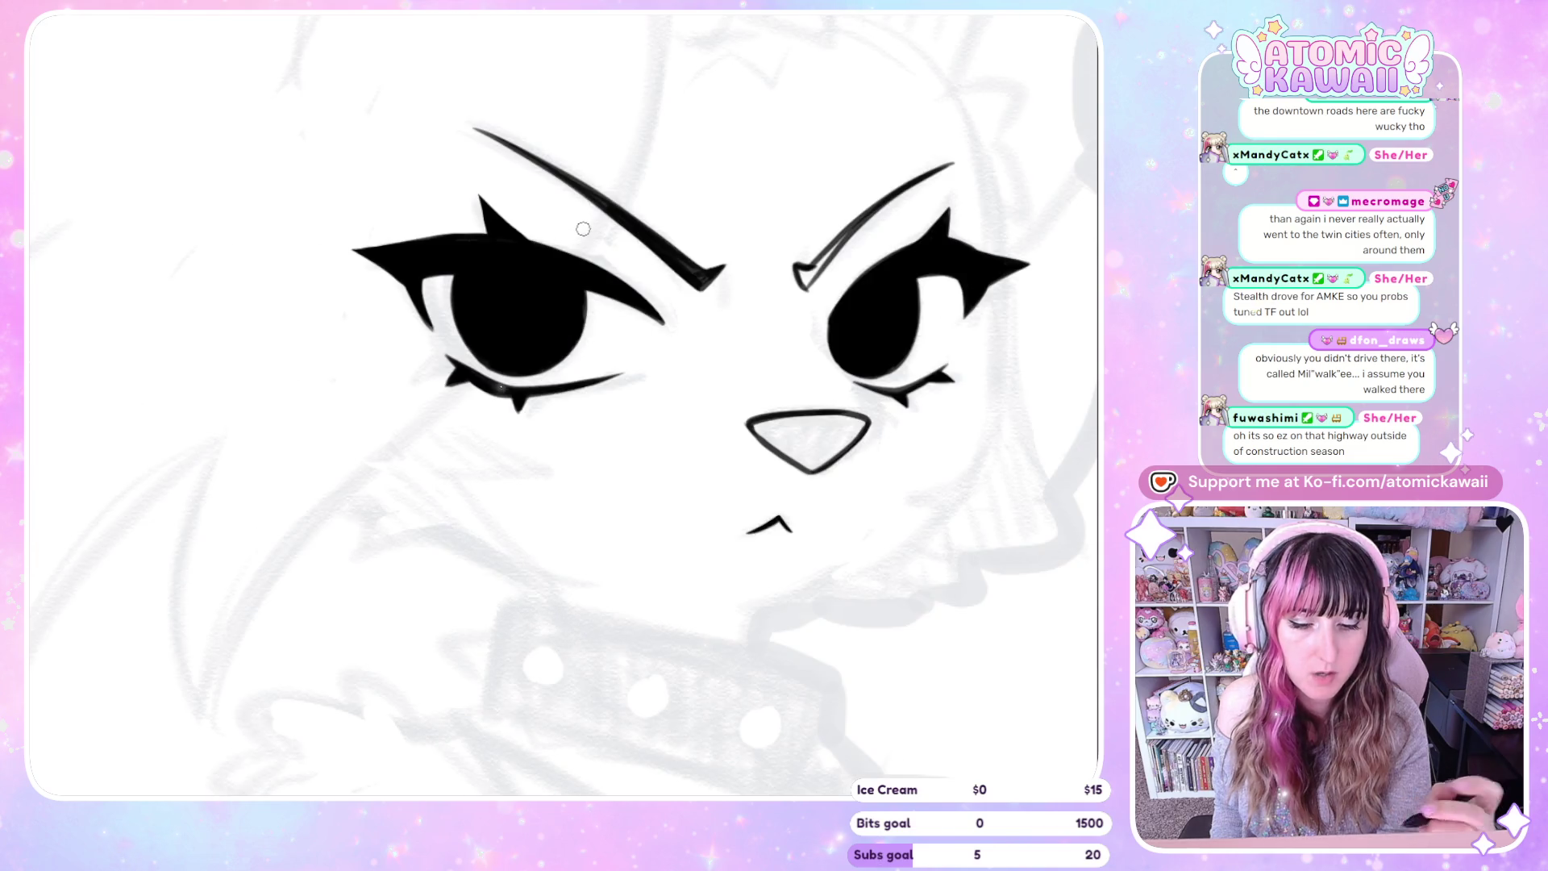
pyautogui.moveTo(805, 284)
pyautogui.mouseDown()
pyautogui.moveTo(792, 260)
pyautogui.moveTo(842, 241)
pyautogui.mouseUp()
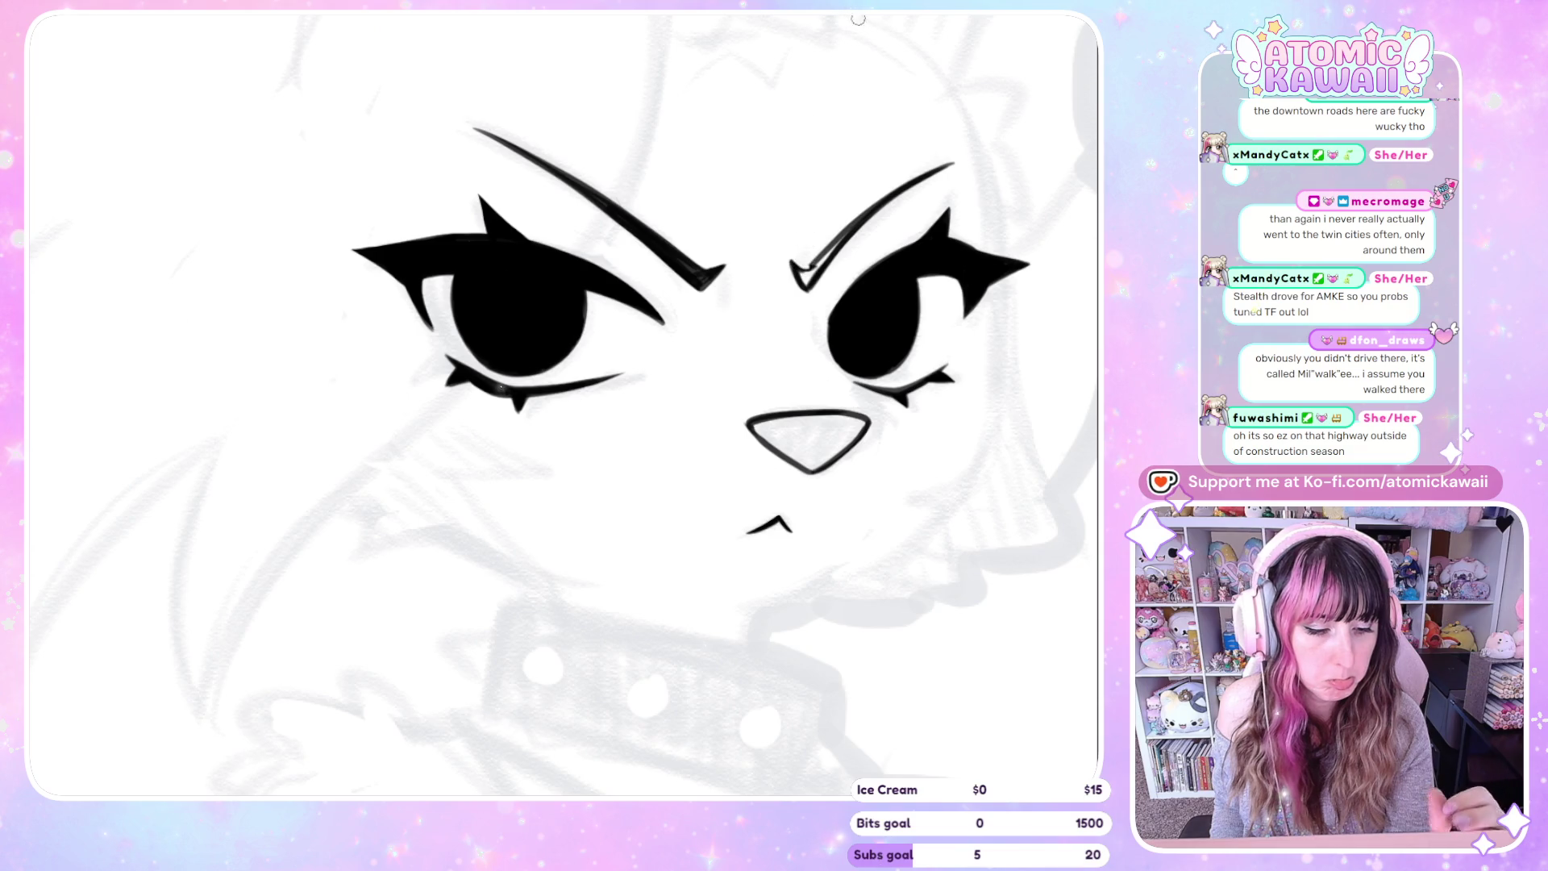
pyautogui.moveTo(805, 278); pyautogui.dragTo(845, 235)
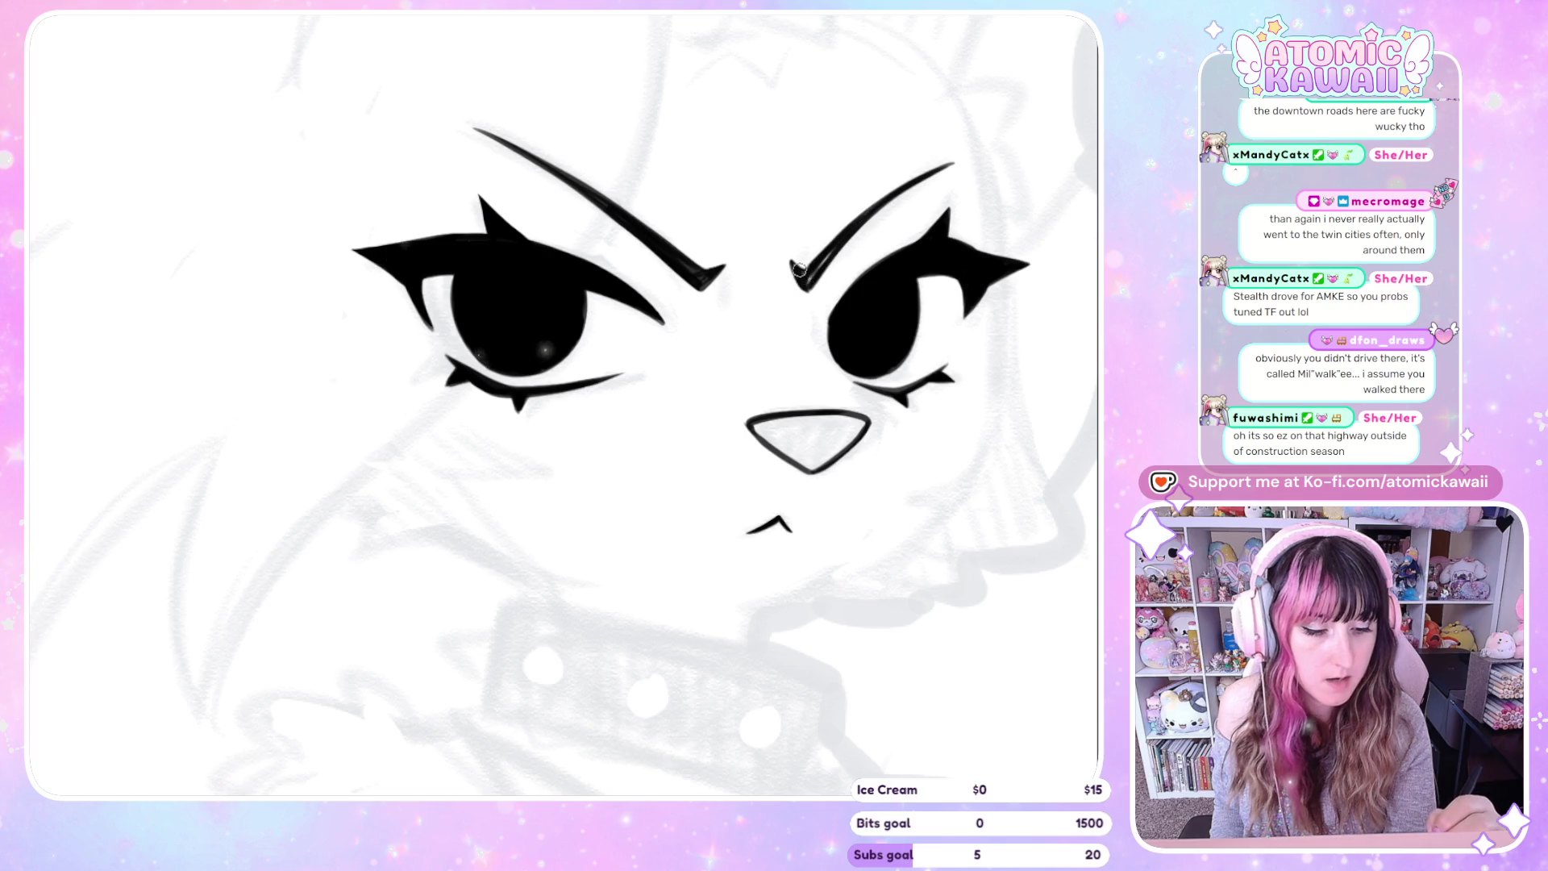
pyautogui.press('m')
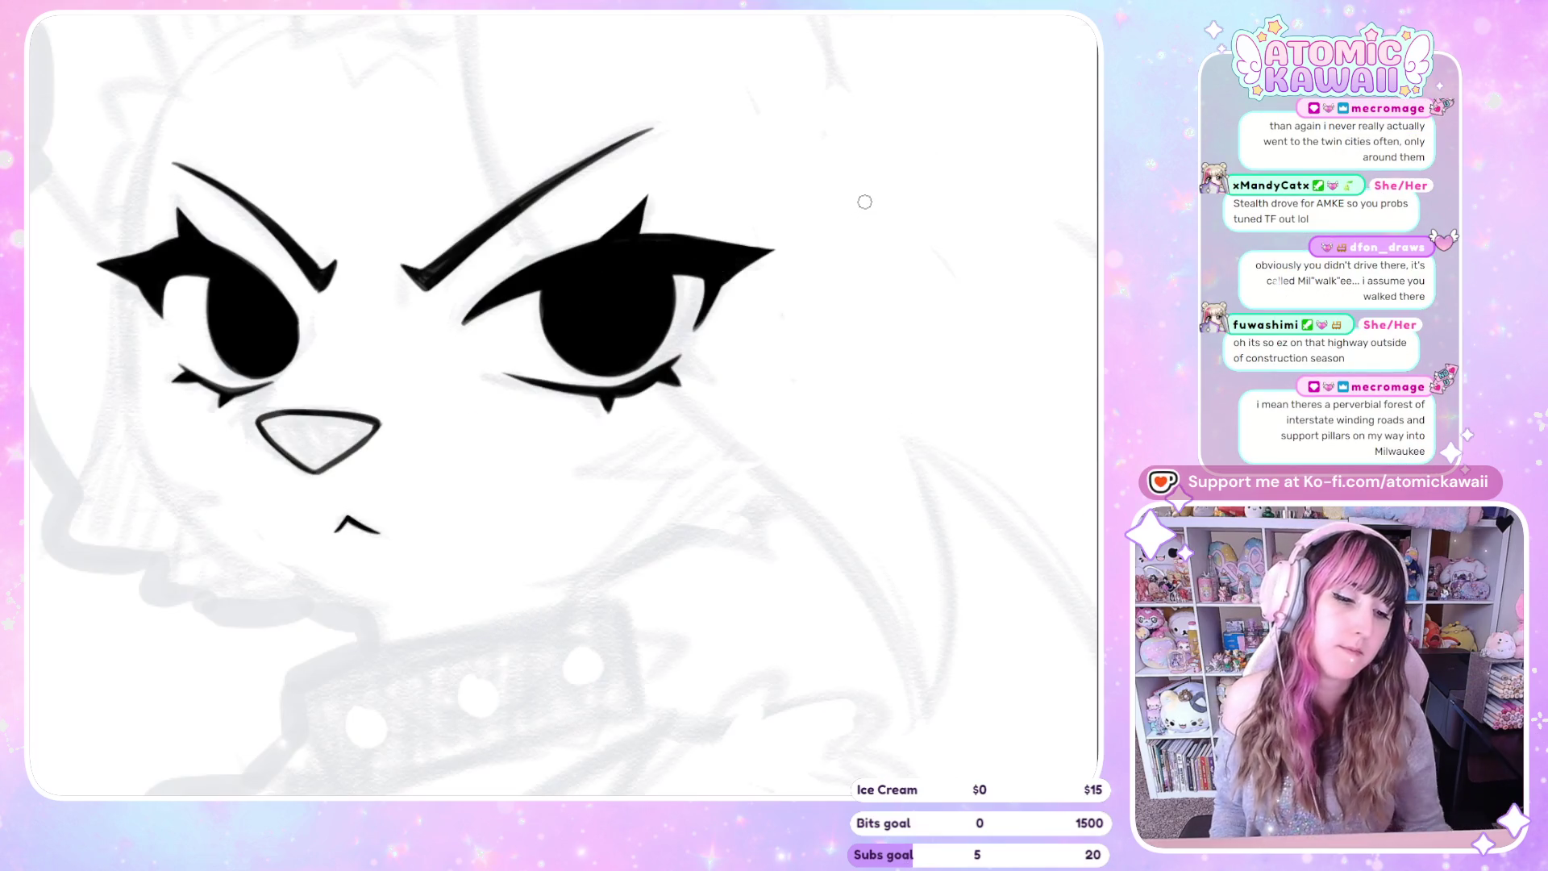
pyautogui.scroll(-3, 864, 268)
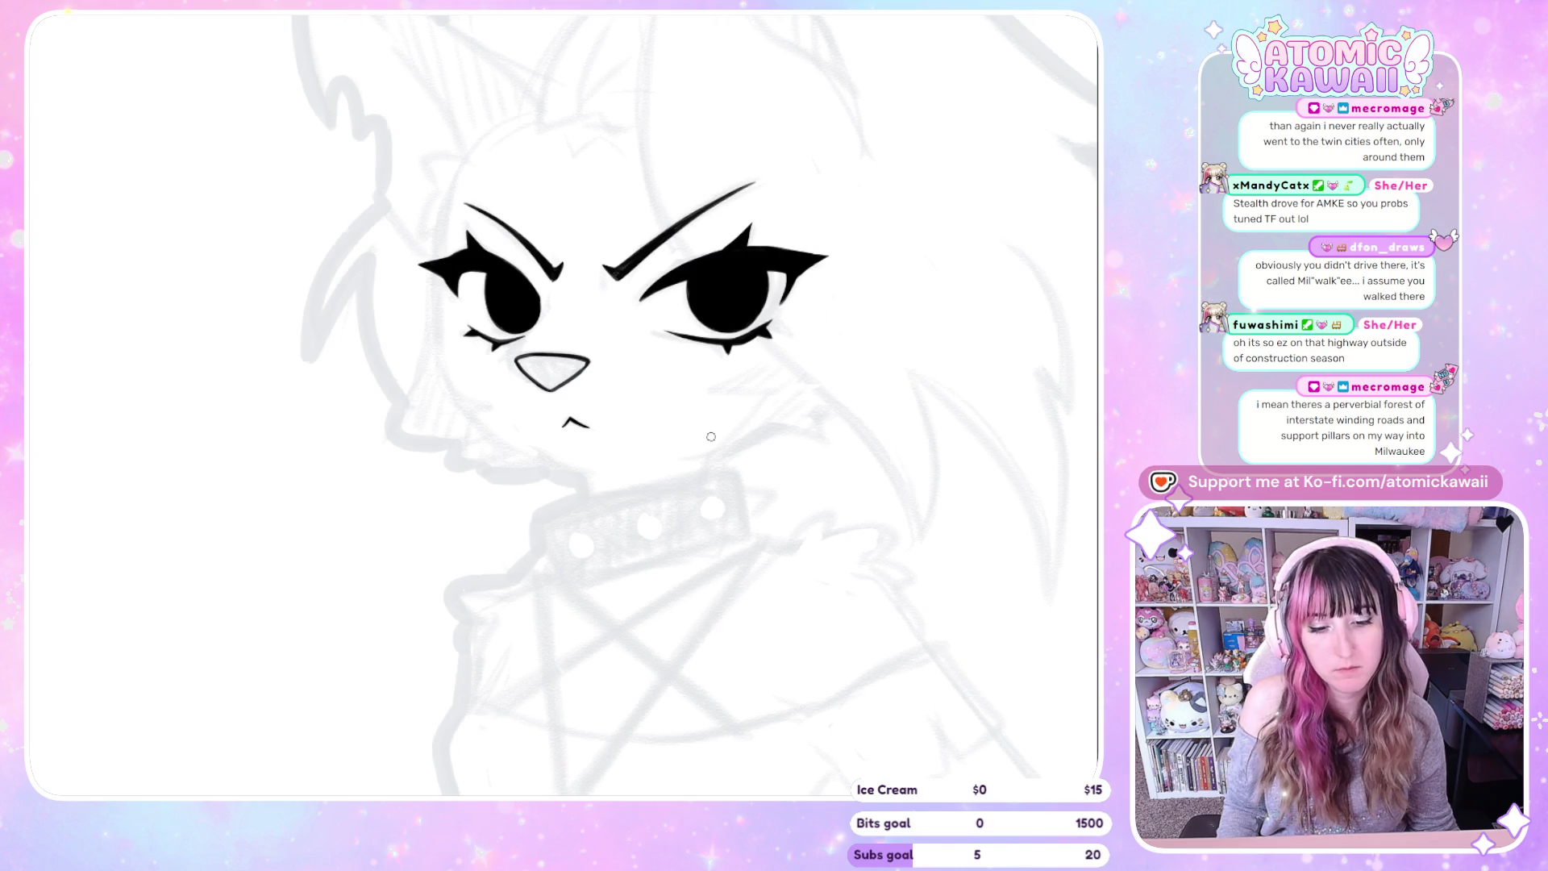
pyautogui.press('m')
pyautogui.scroll(3, 640, 240)
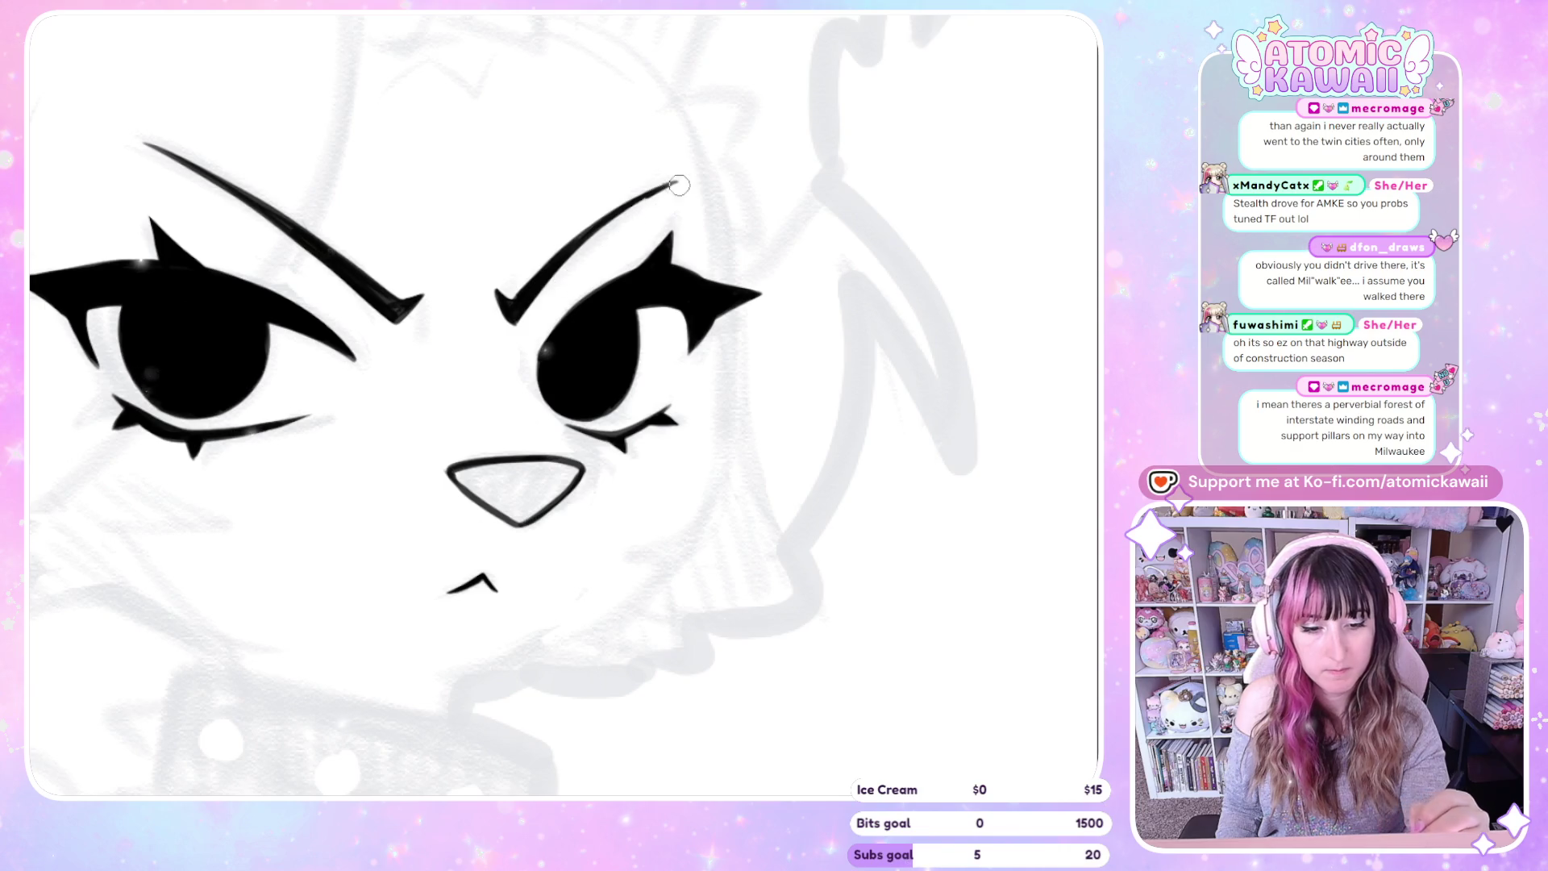
pyautogui.press('h')
pyautogui.scroll(-2, 568, 287)
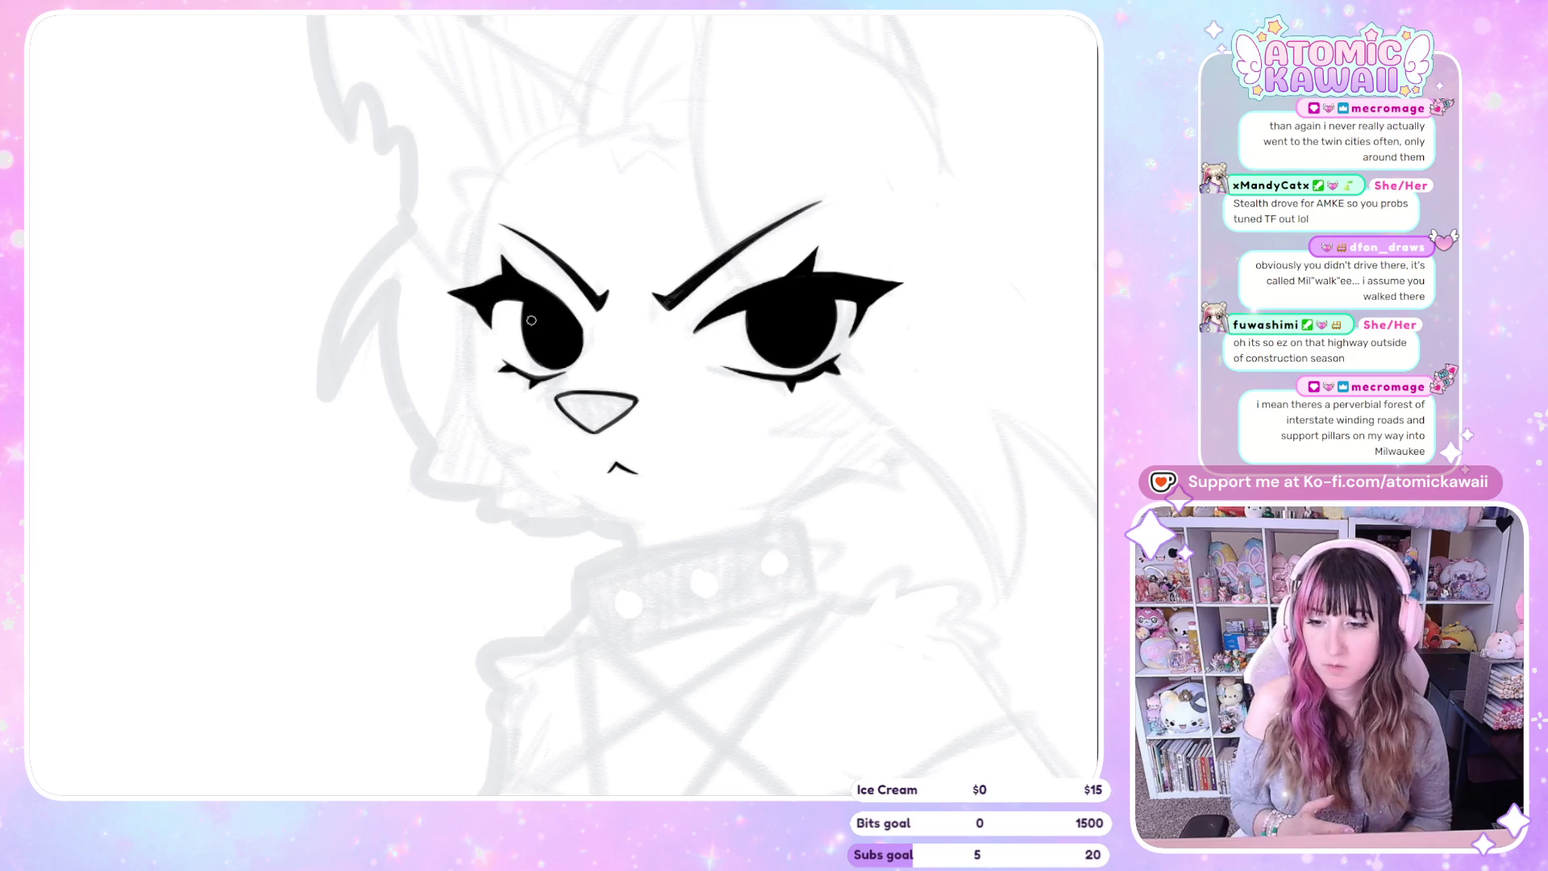
pyautogui.press('h')
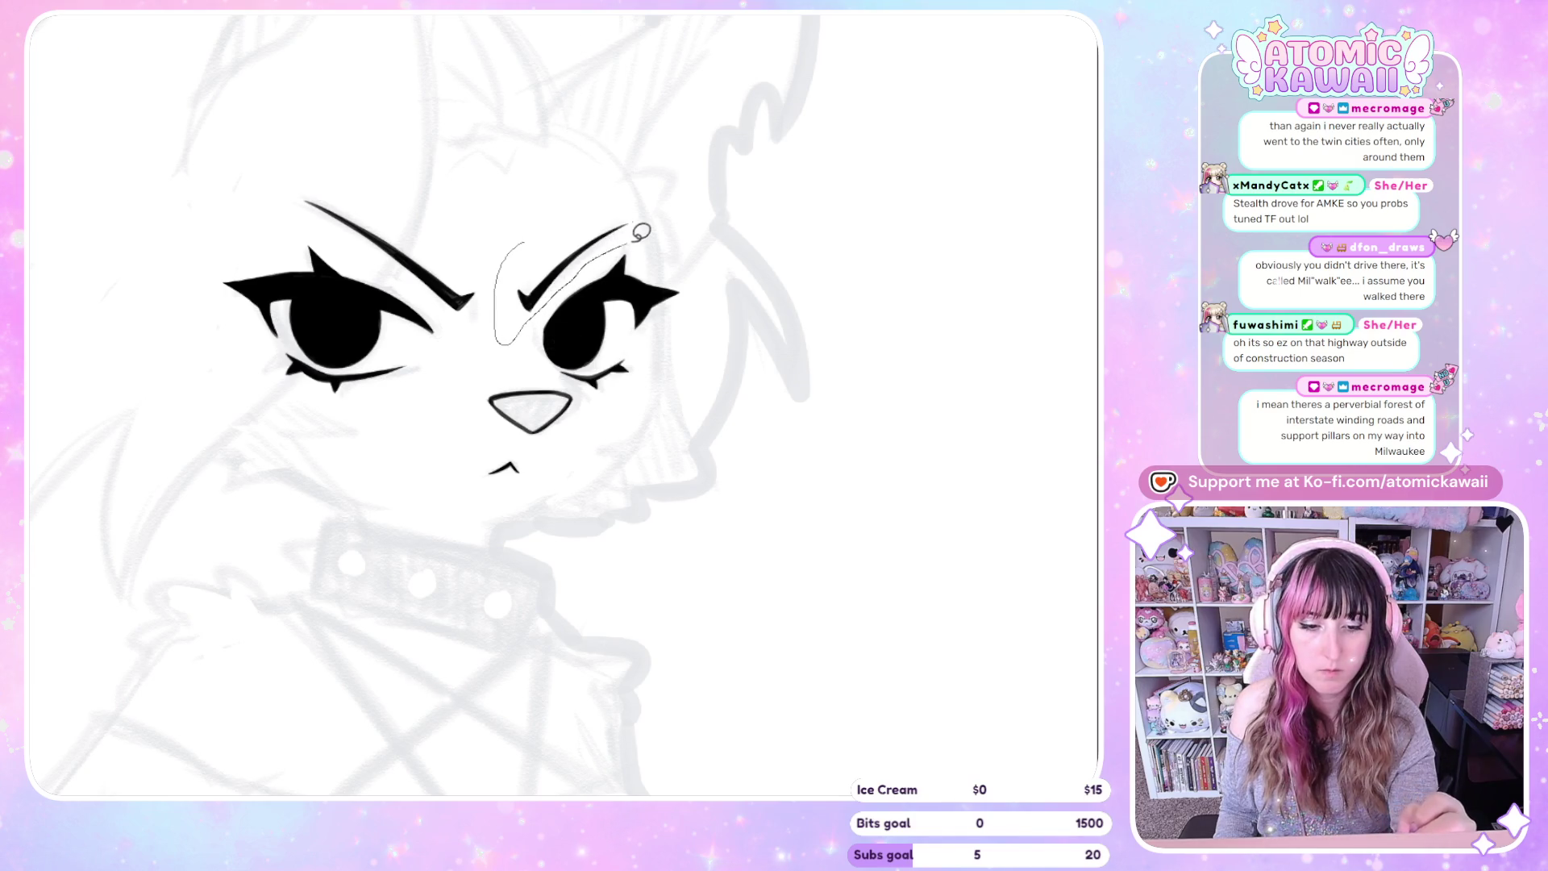
# Lasso the right eyebrow, rotate it level and nudge it up, then undo a stray mark in the eye
pyautogui.moveTo(641, 232); pyautogui.dragTo(612, 166)
pyautogui.click(693, 387)
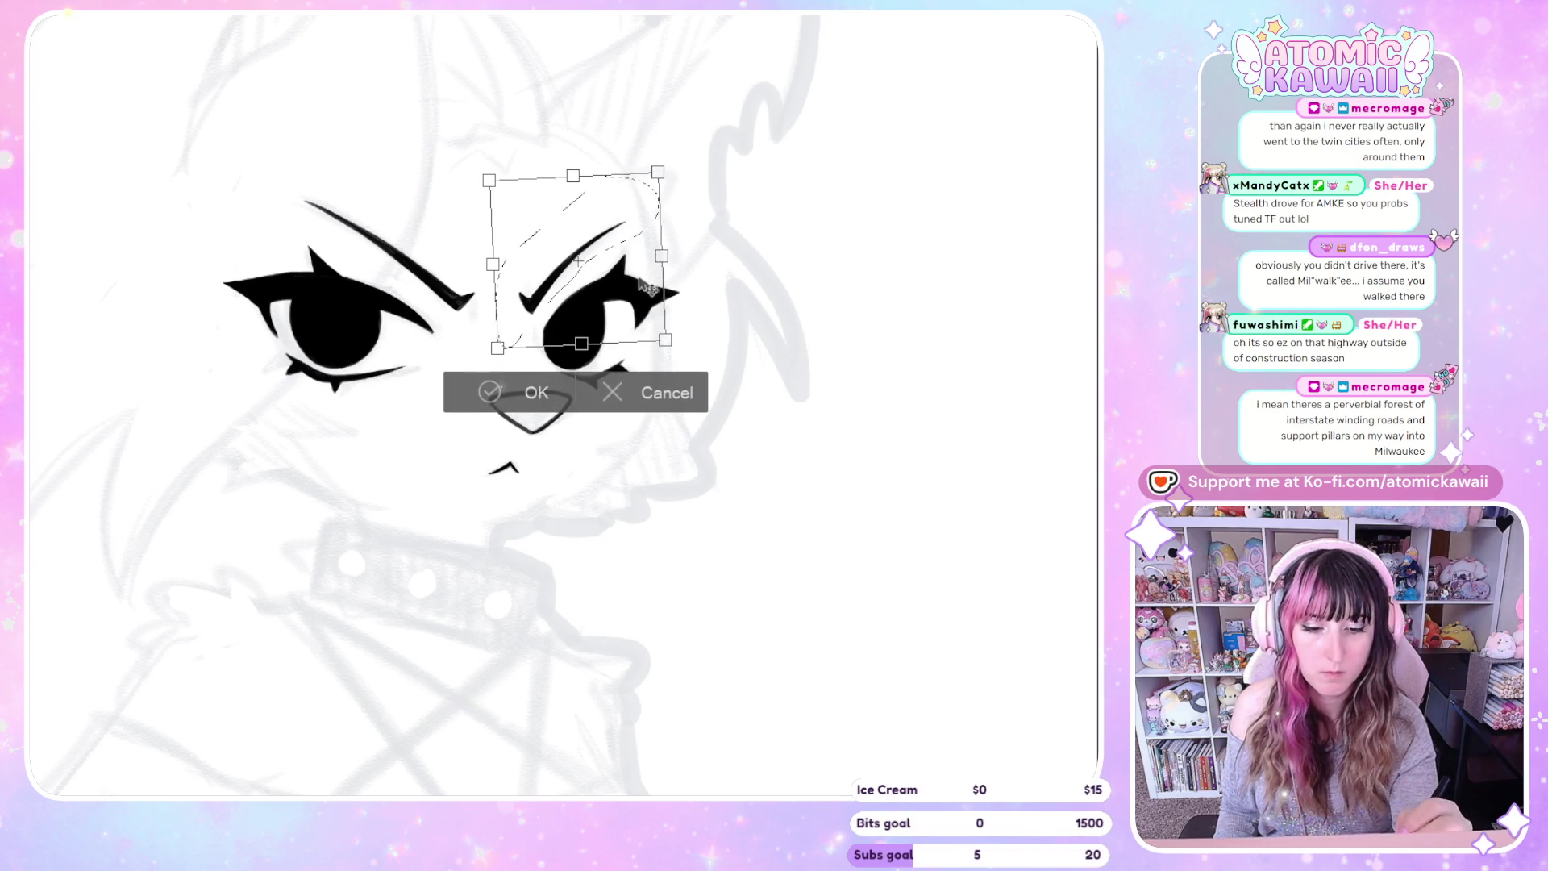
pyautogui.press('h')
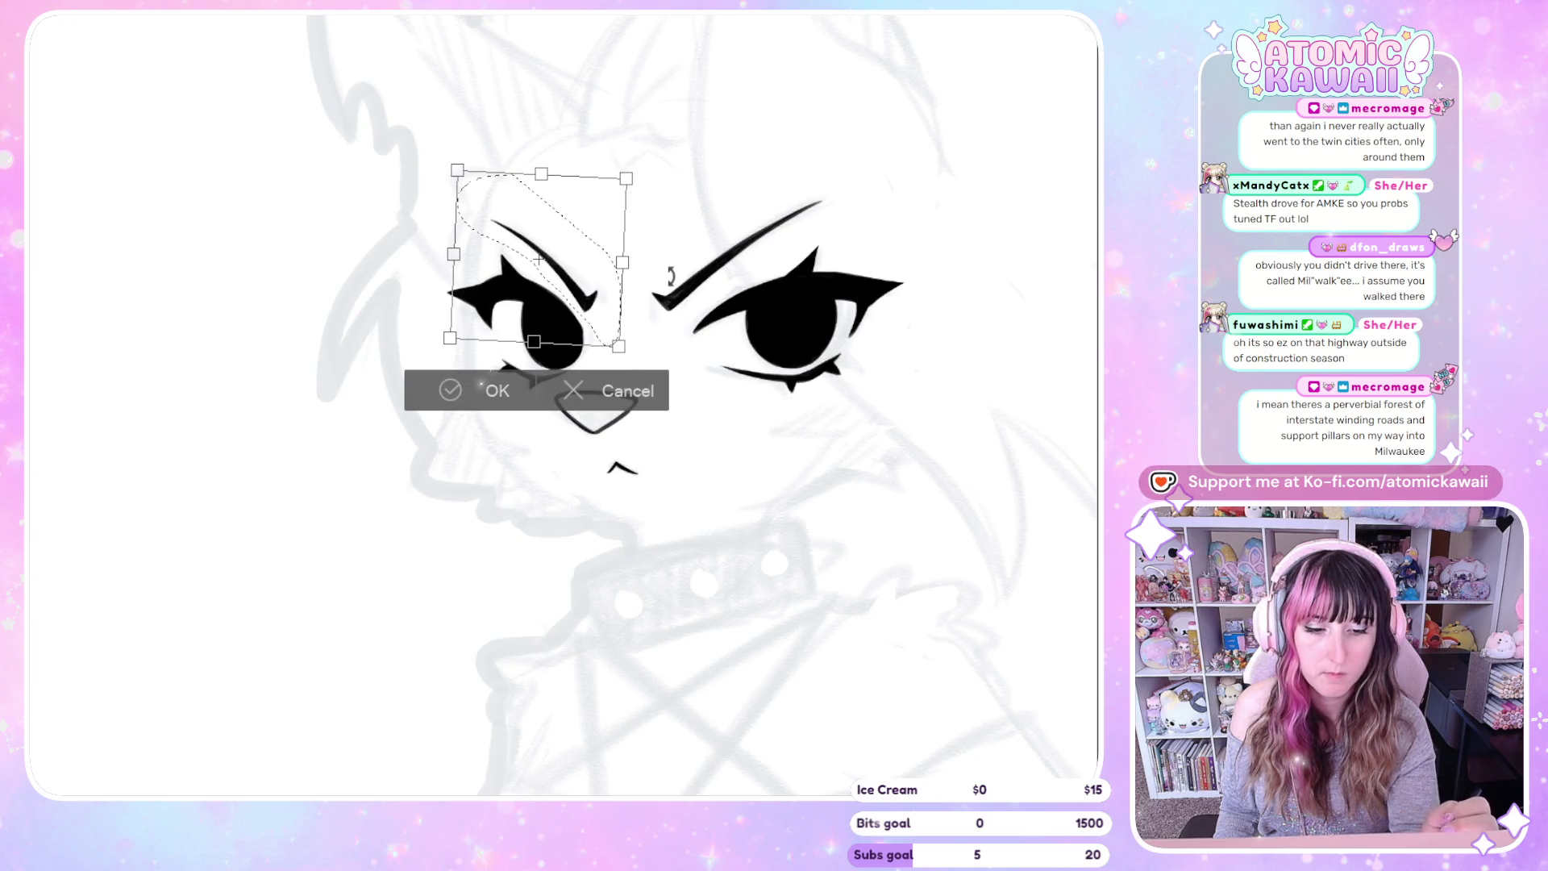
pyautogui.moveTo(754, 324)
pyautogui.mouseDown()
pyautogui.moveTo(760, 310)
pyautogui.moveTo(746, 312)
pyautogui.mouseUp()
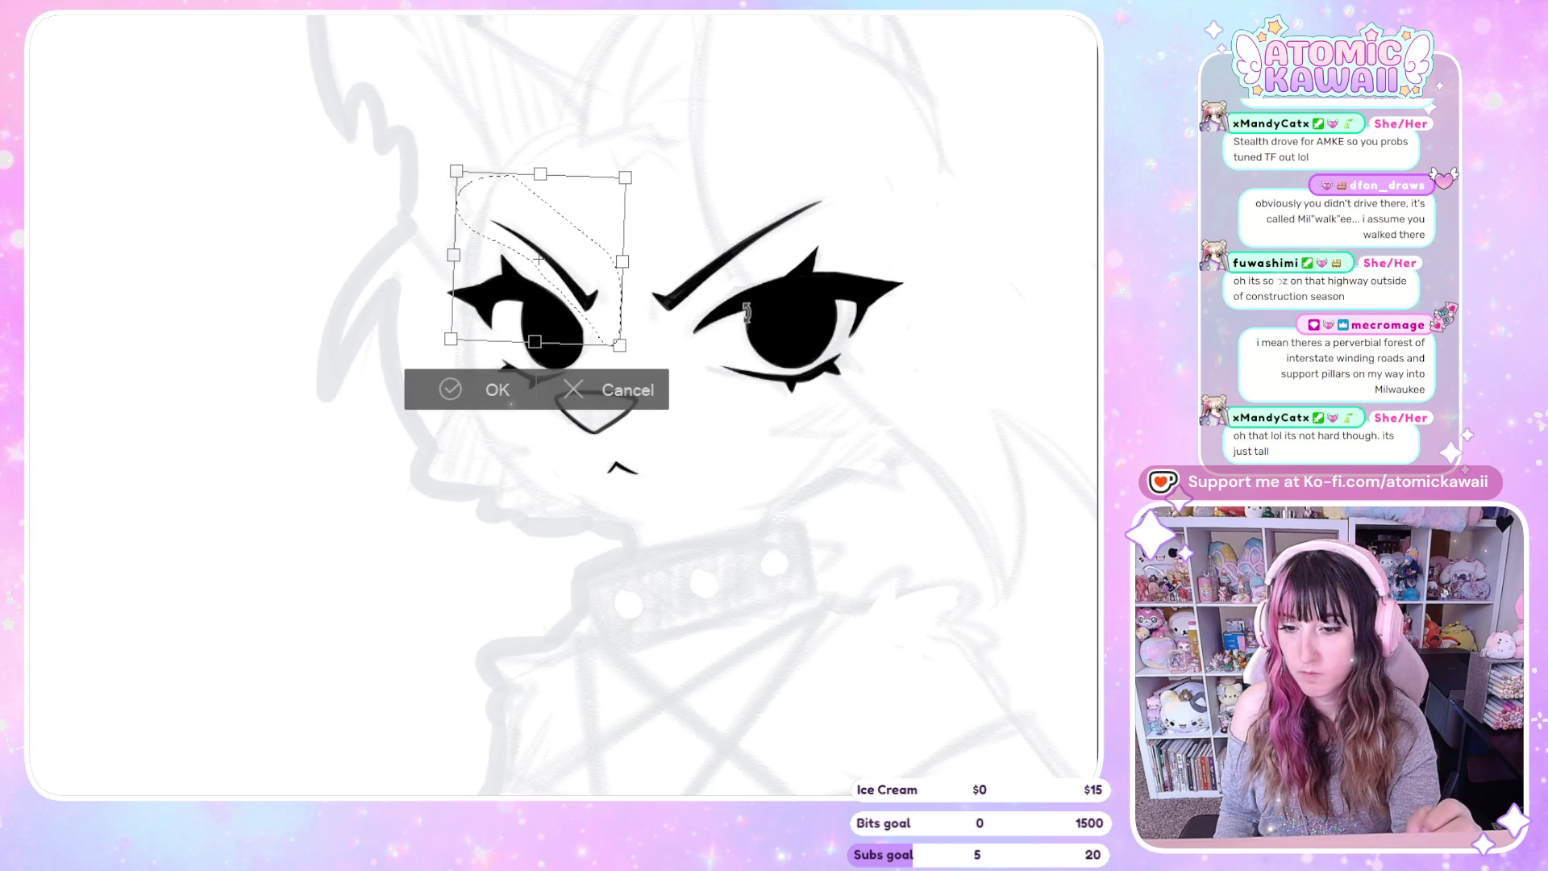
pyautogui.moveTo(607, 343); pyautogui.dragTo(713, 345)
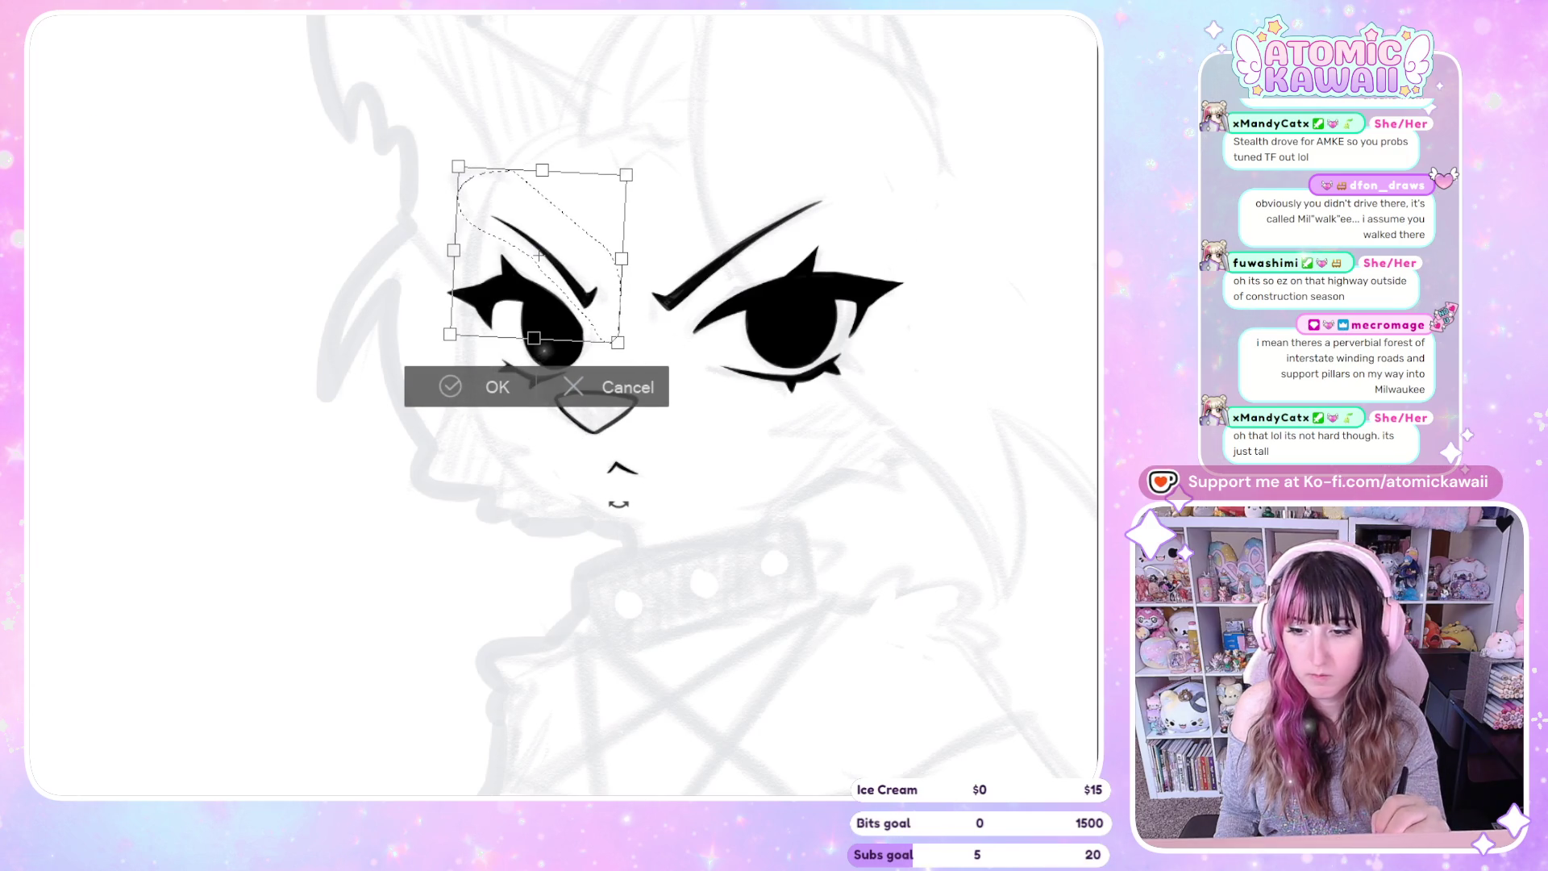
pyautogui.press('Return')
pyautogui.press('h')
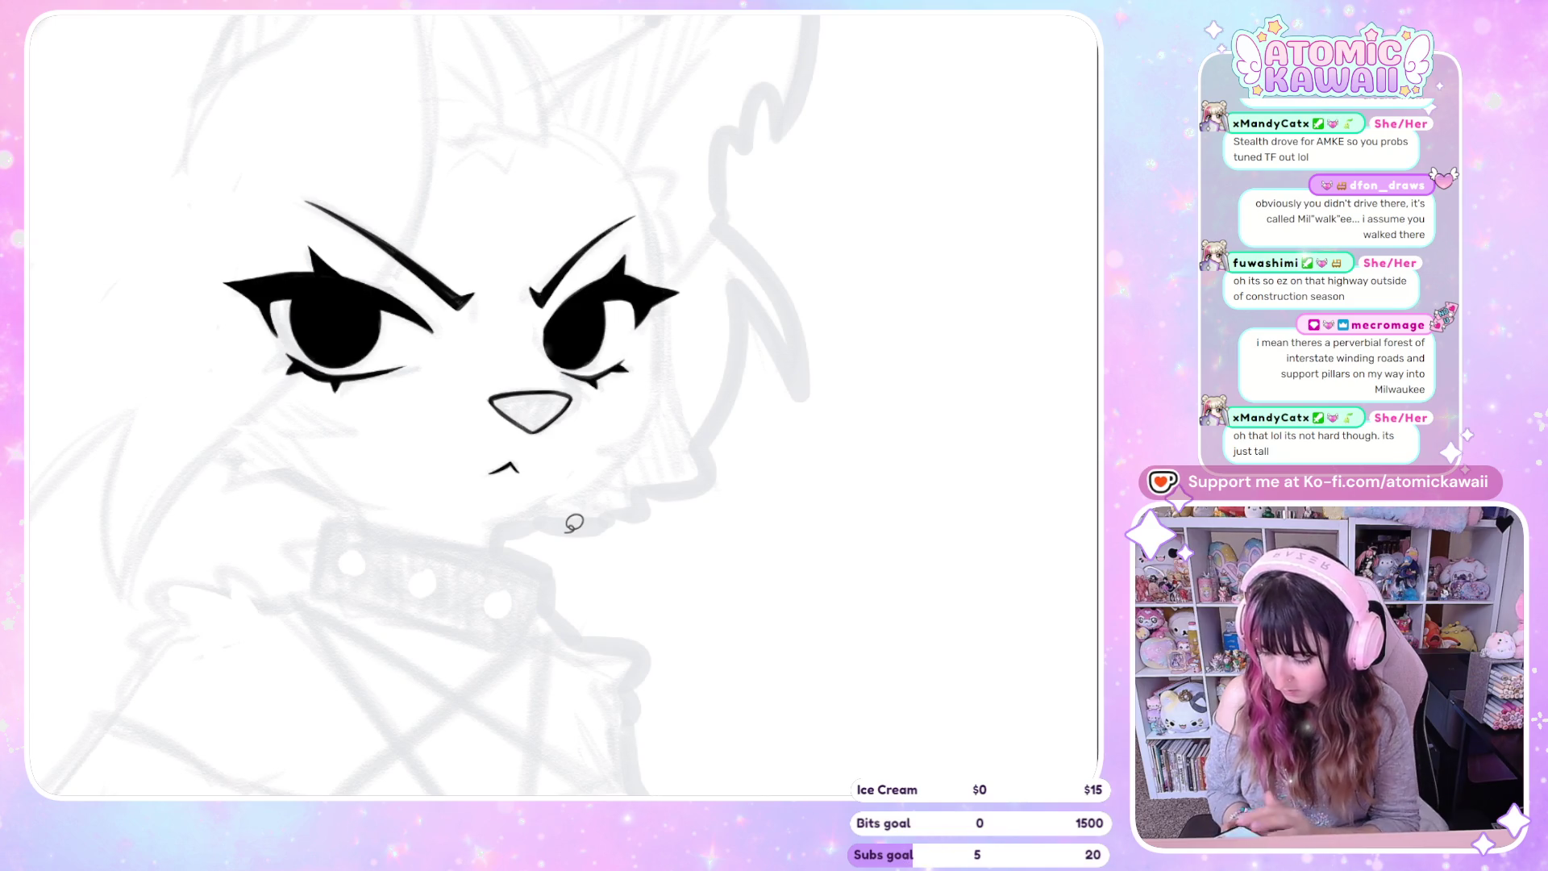
pyautogui.hotkey('ctrl', 'z')
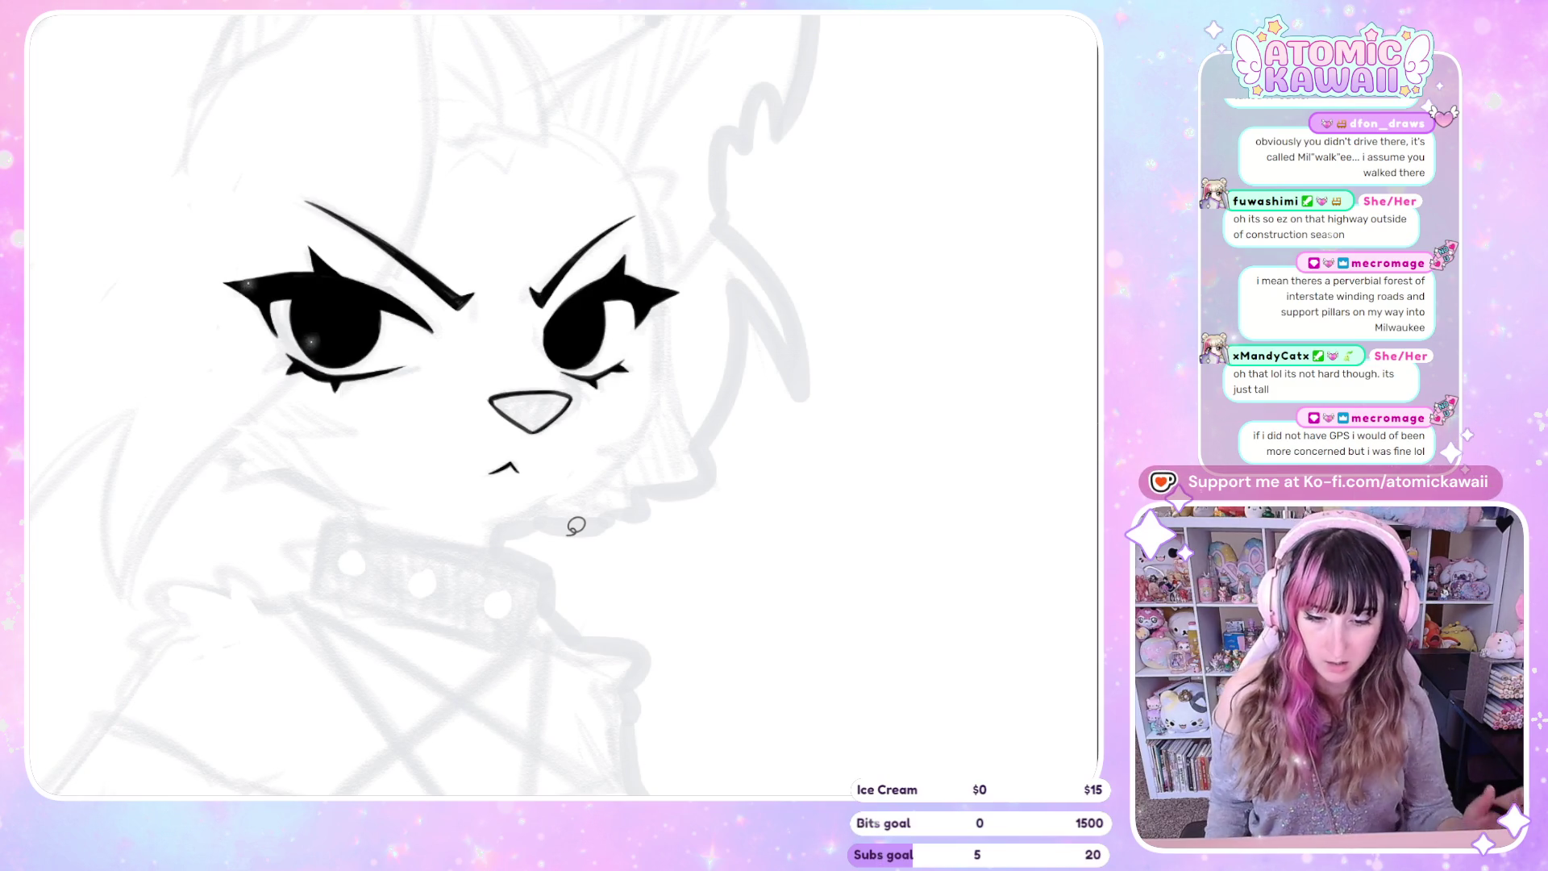
# Zoom out and mirror the canvas to frame the whole head and its side hair sketch
pyautogui.scroll(1, 576, 526)
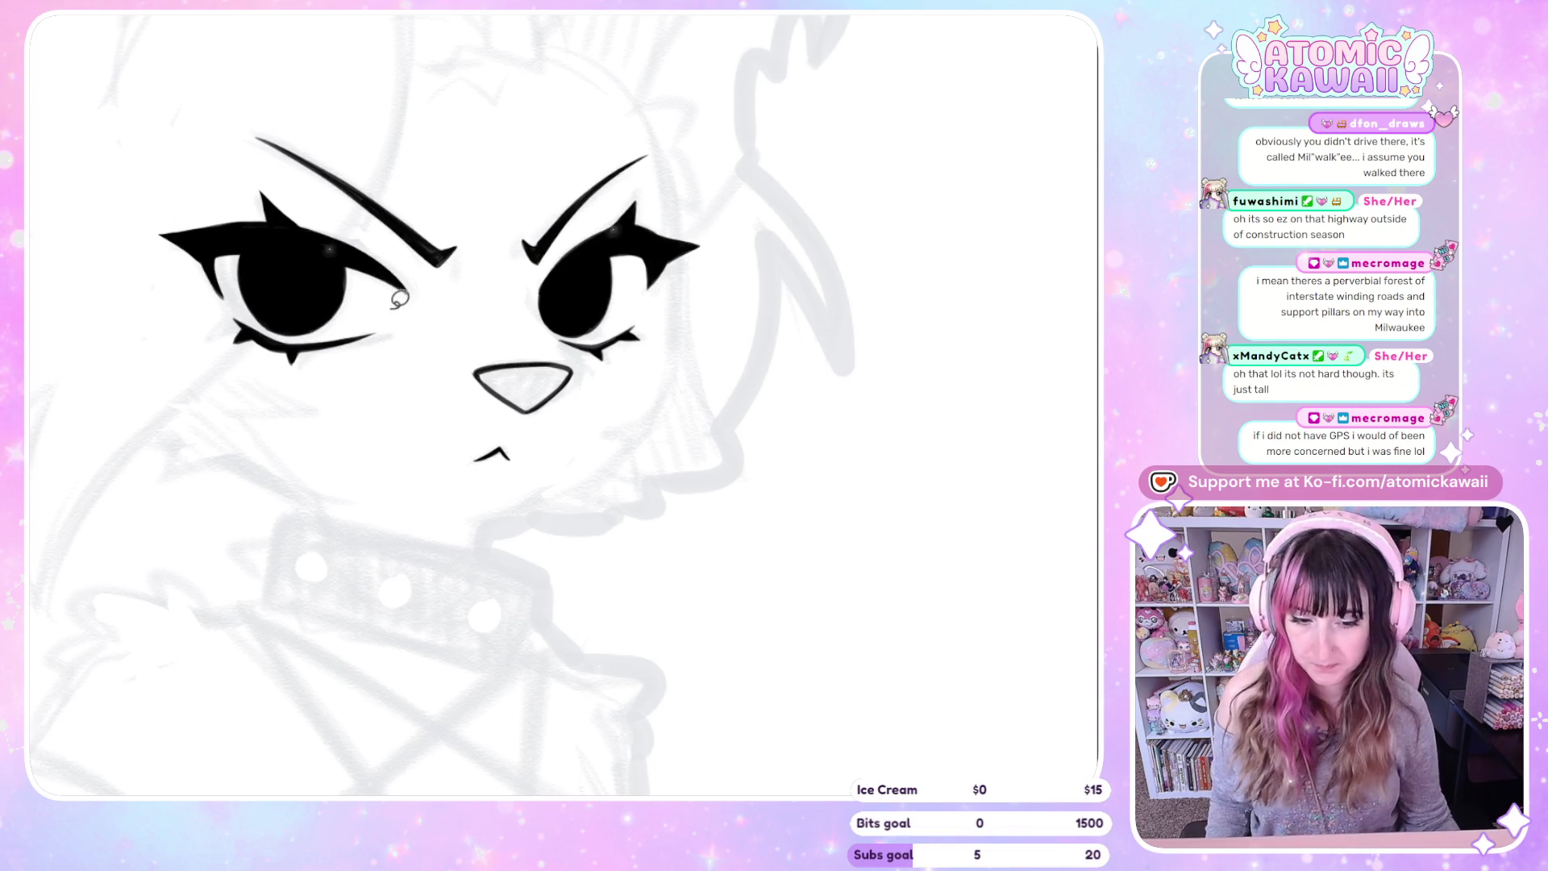
pyautogui.scroll(-2, 399, 299)
pyautogui.press('m')
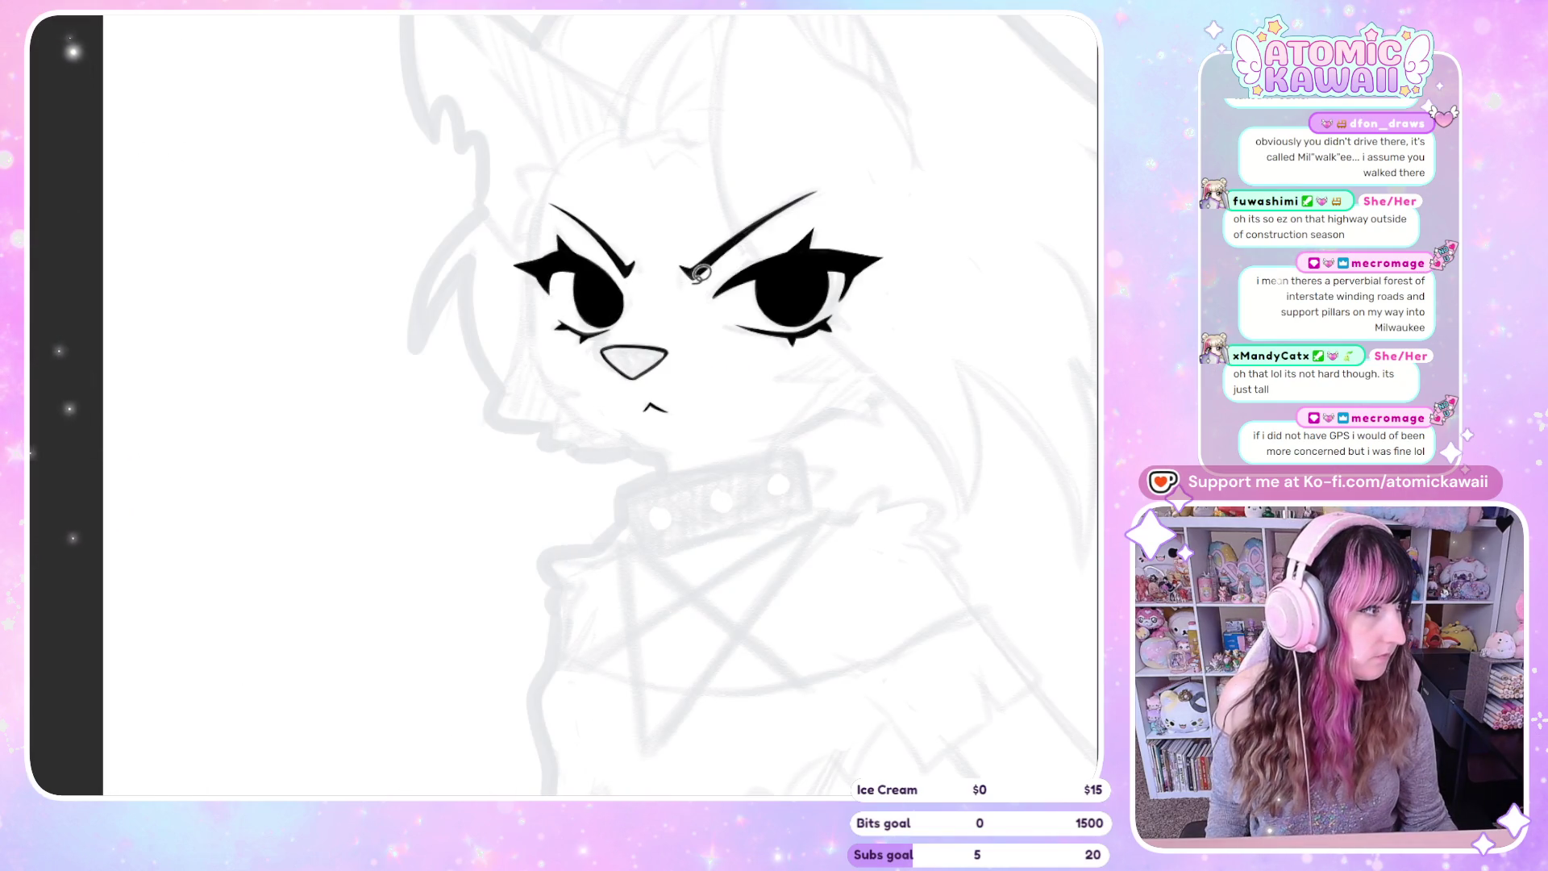
pyautogui.scroll(-3, 689, 278)
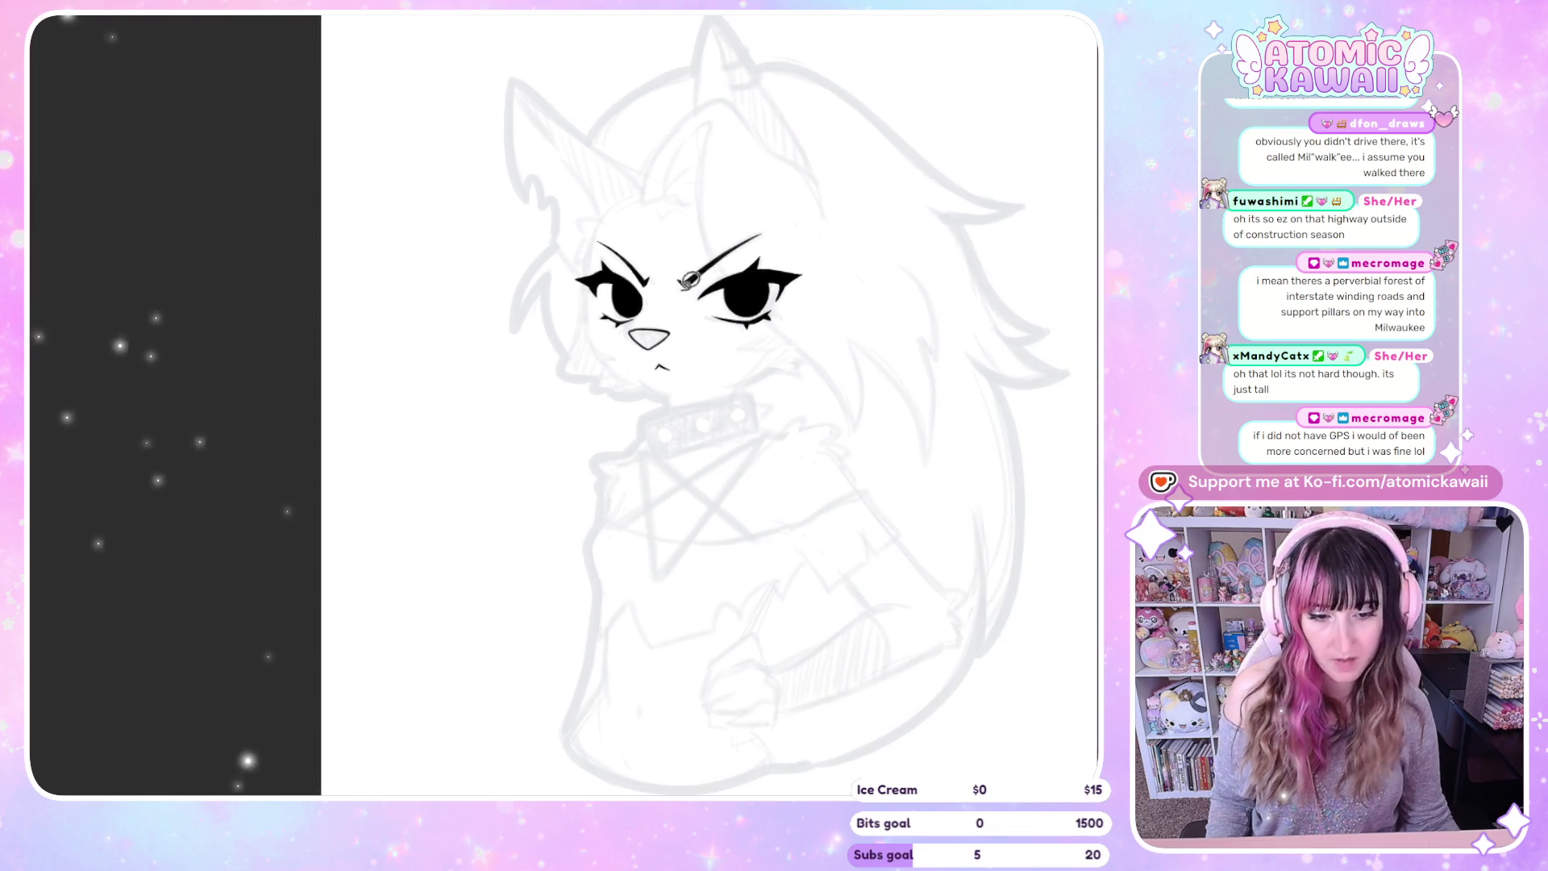
pyautogui.scroll(-1, 452, 227)
pyautogui.scroll(2, 519, 225)
pyautogui.scroll(1, 508, 252)
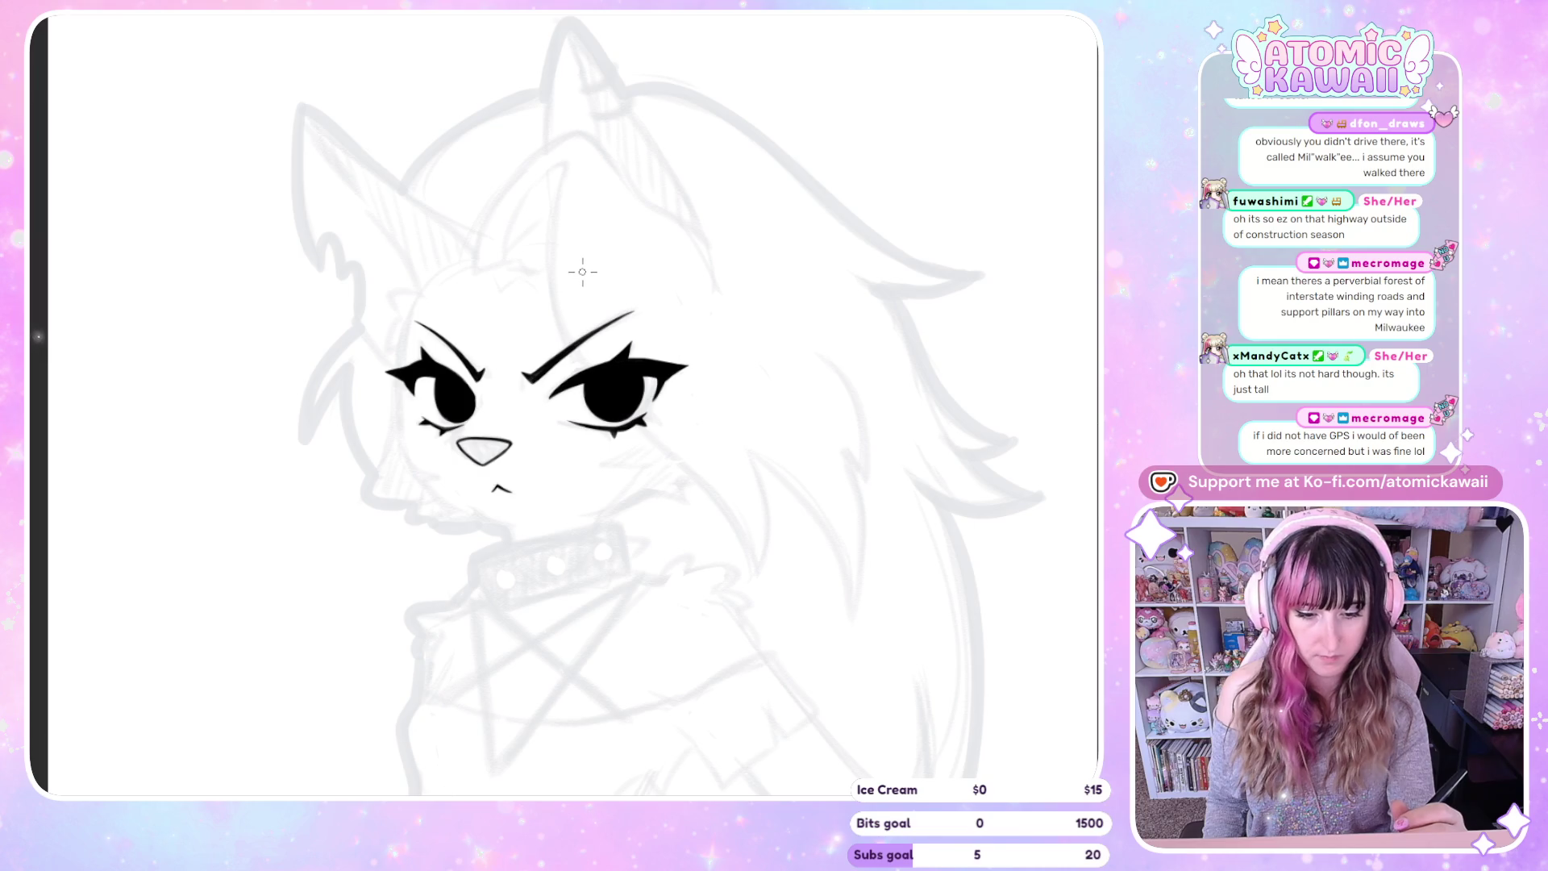
# Ink a hair strand curving over the head and down the forehead, retrying strokes as needed
pyautogui.press('m')
pyautogui.moveTo(582, 155); pyautogui.dragTo(652, 262)
pyautogui.hotkey('ctrl', 'z')
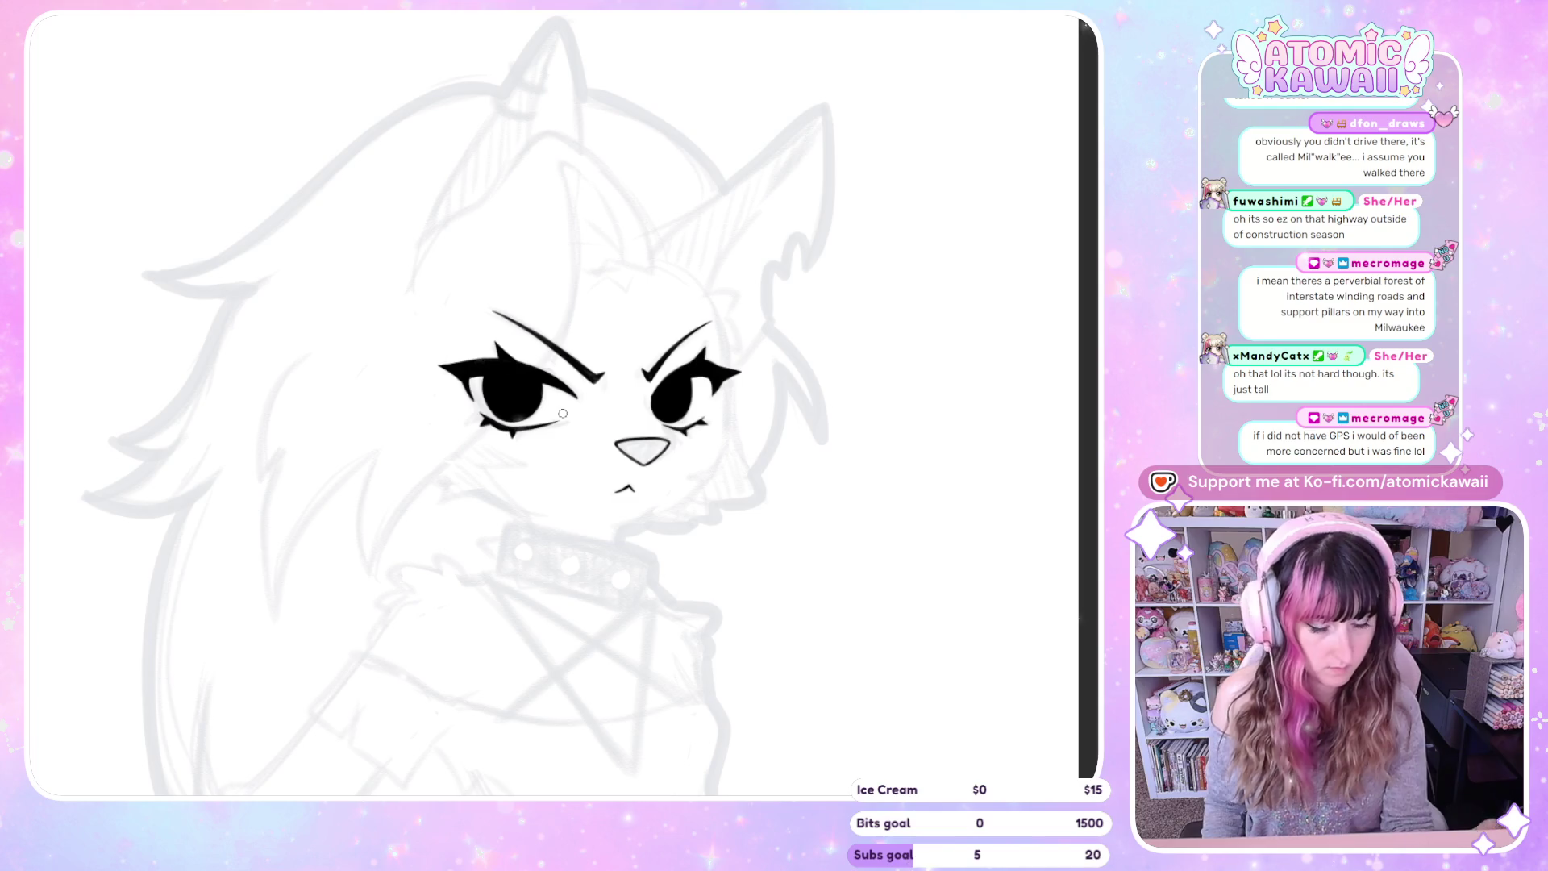
pyautogui.moveTo(653, 262)
pyautogui.mouseDown()
pyautogui.moveTo(622, 177)
pyautogui.moveTo(542, 133)
pyautogui.moveTo(476, 203)
pyautogui.mouseUp()
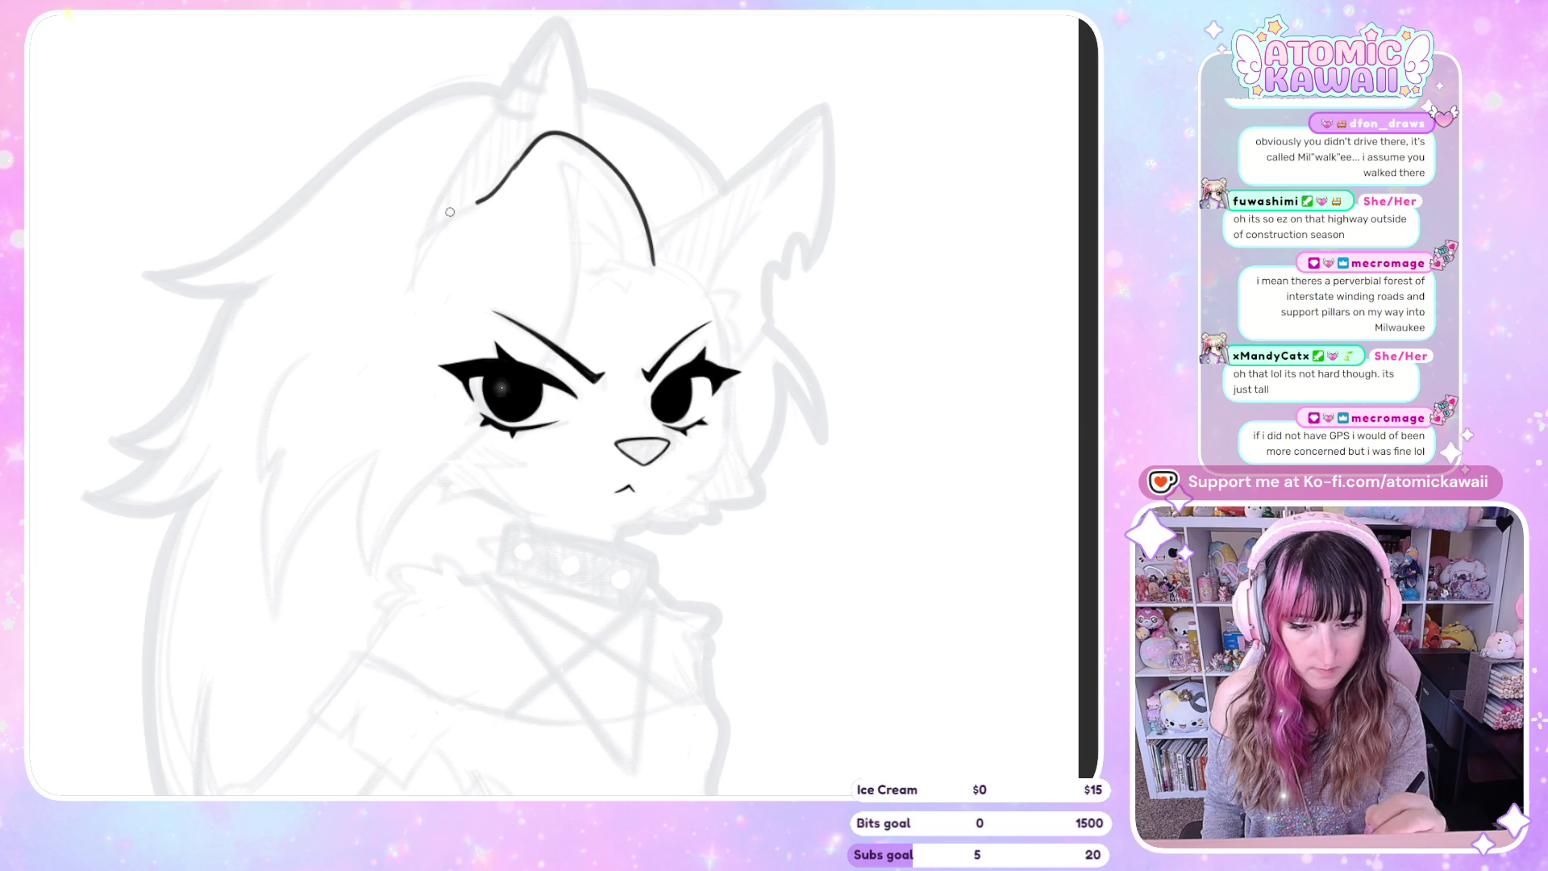
pyautogui.press('h')
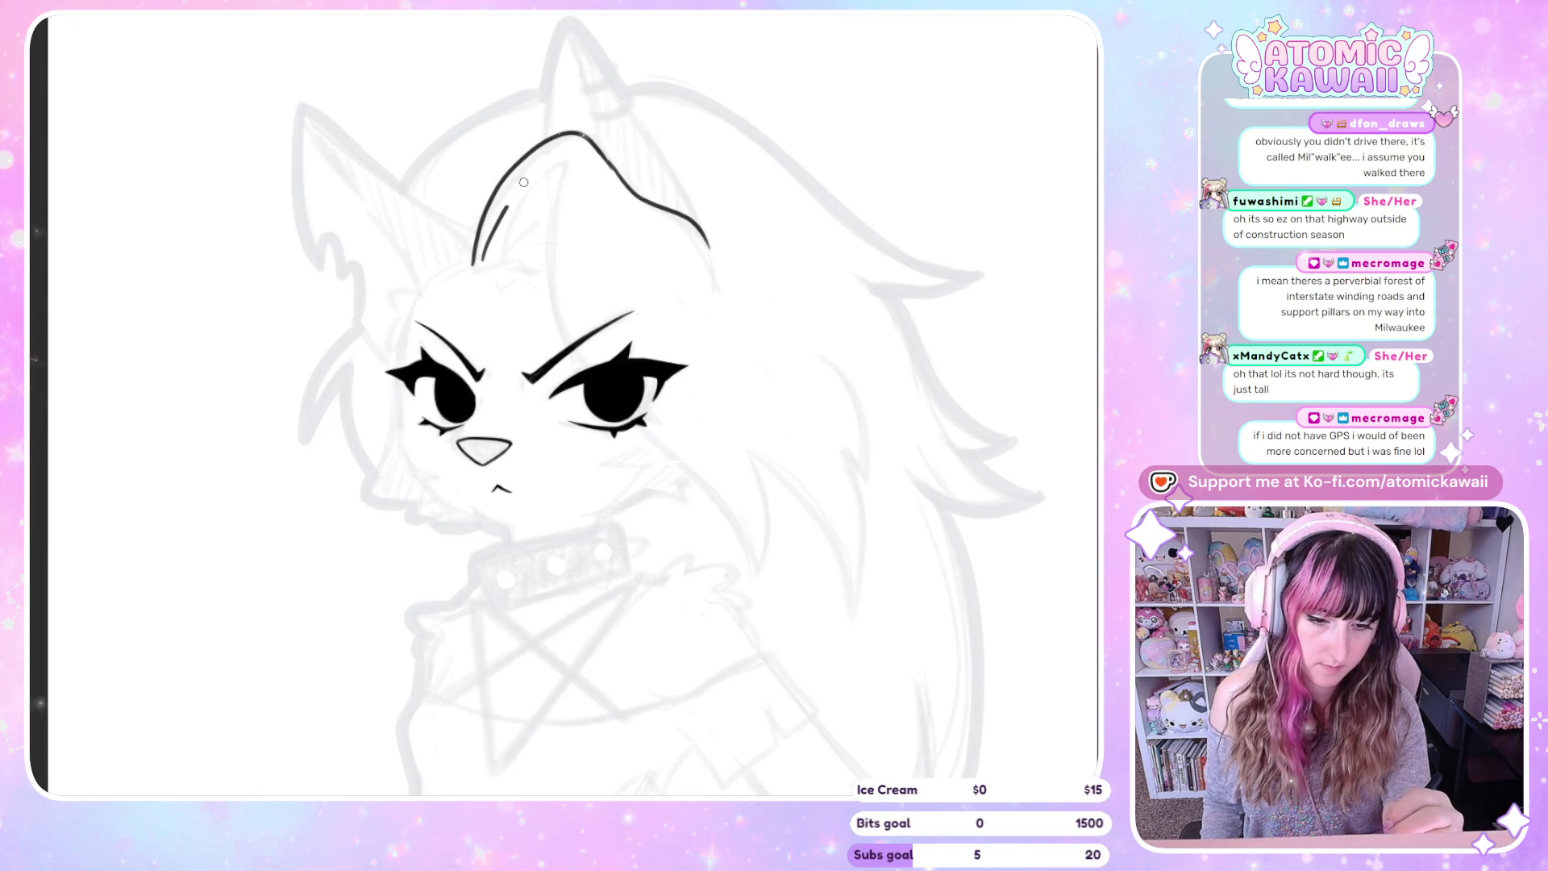
pyautogui.moveTo(569, 155); pyautogui.dragTo(554, 320)
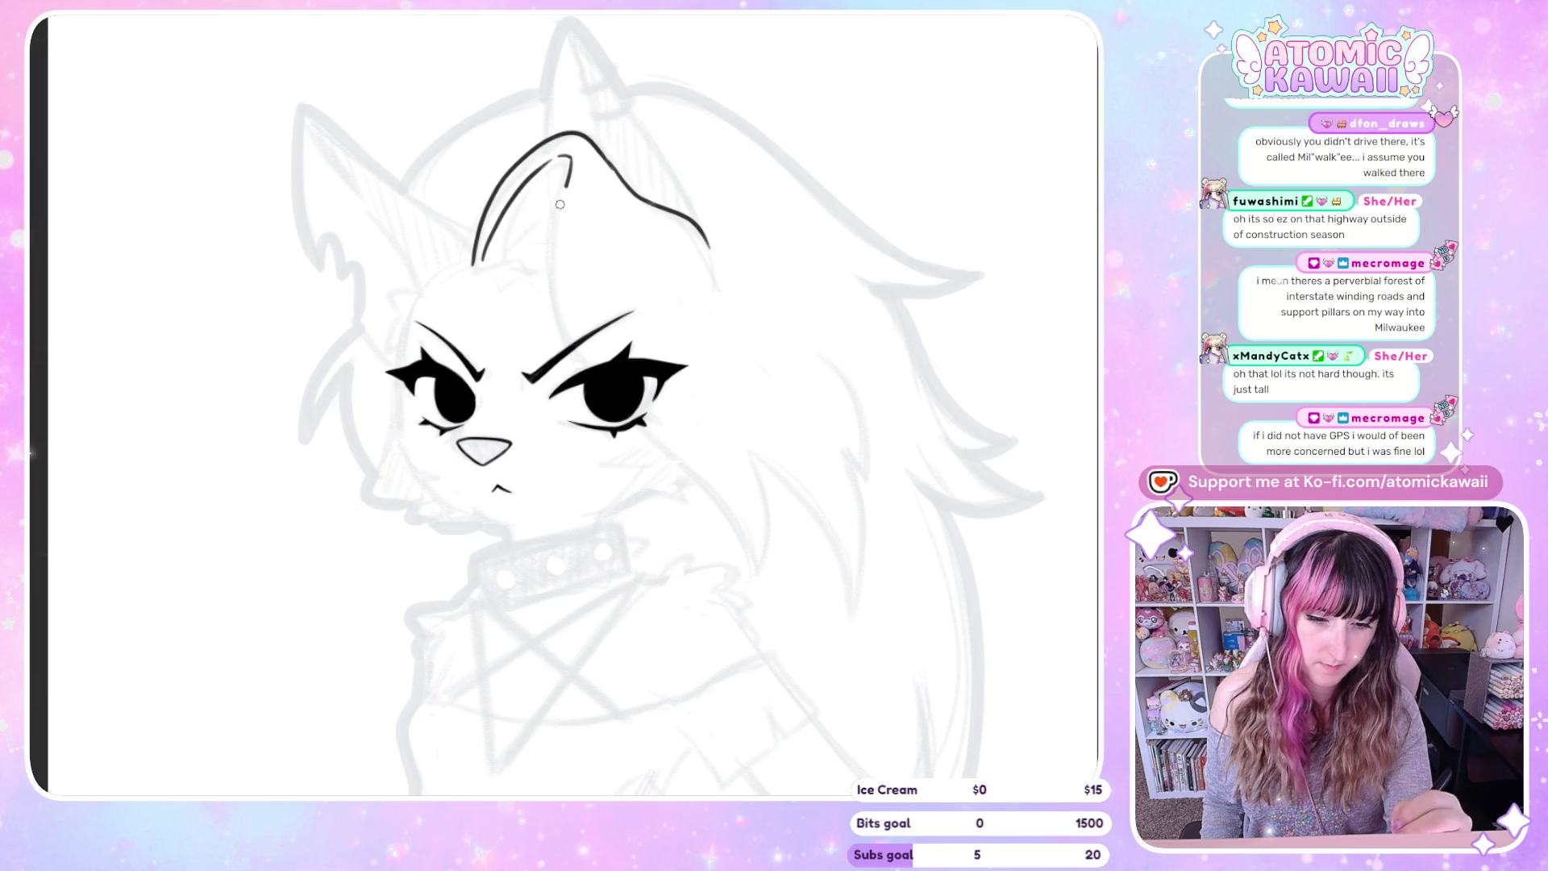
pyautogui.press('h')
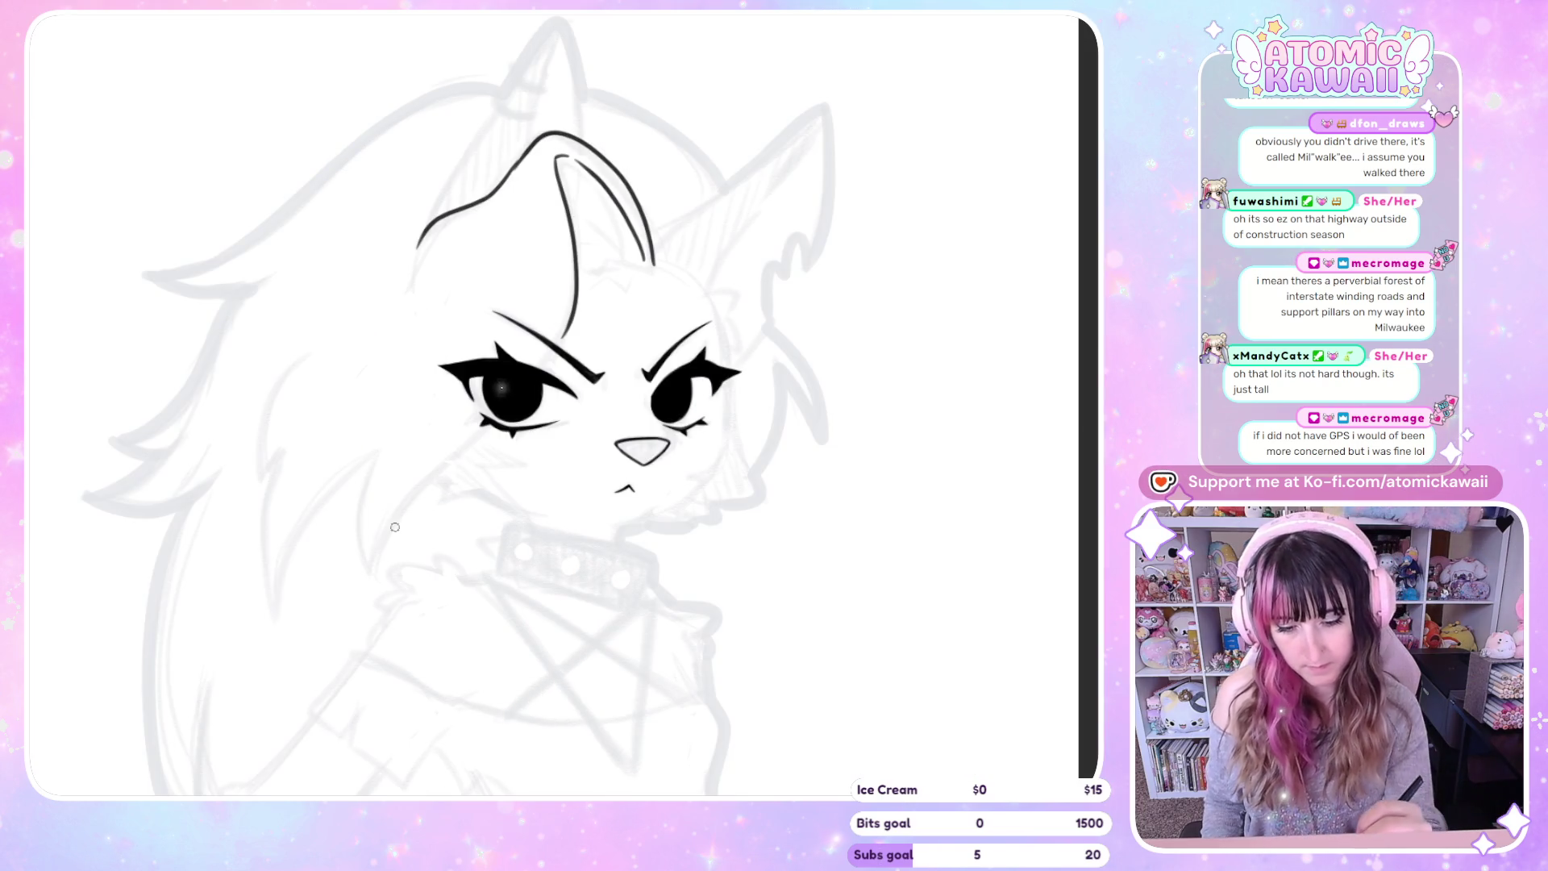
pyautogui.hotkey('ctrl', 'z')
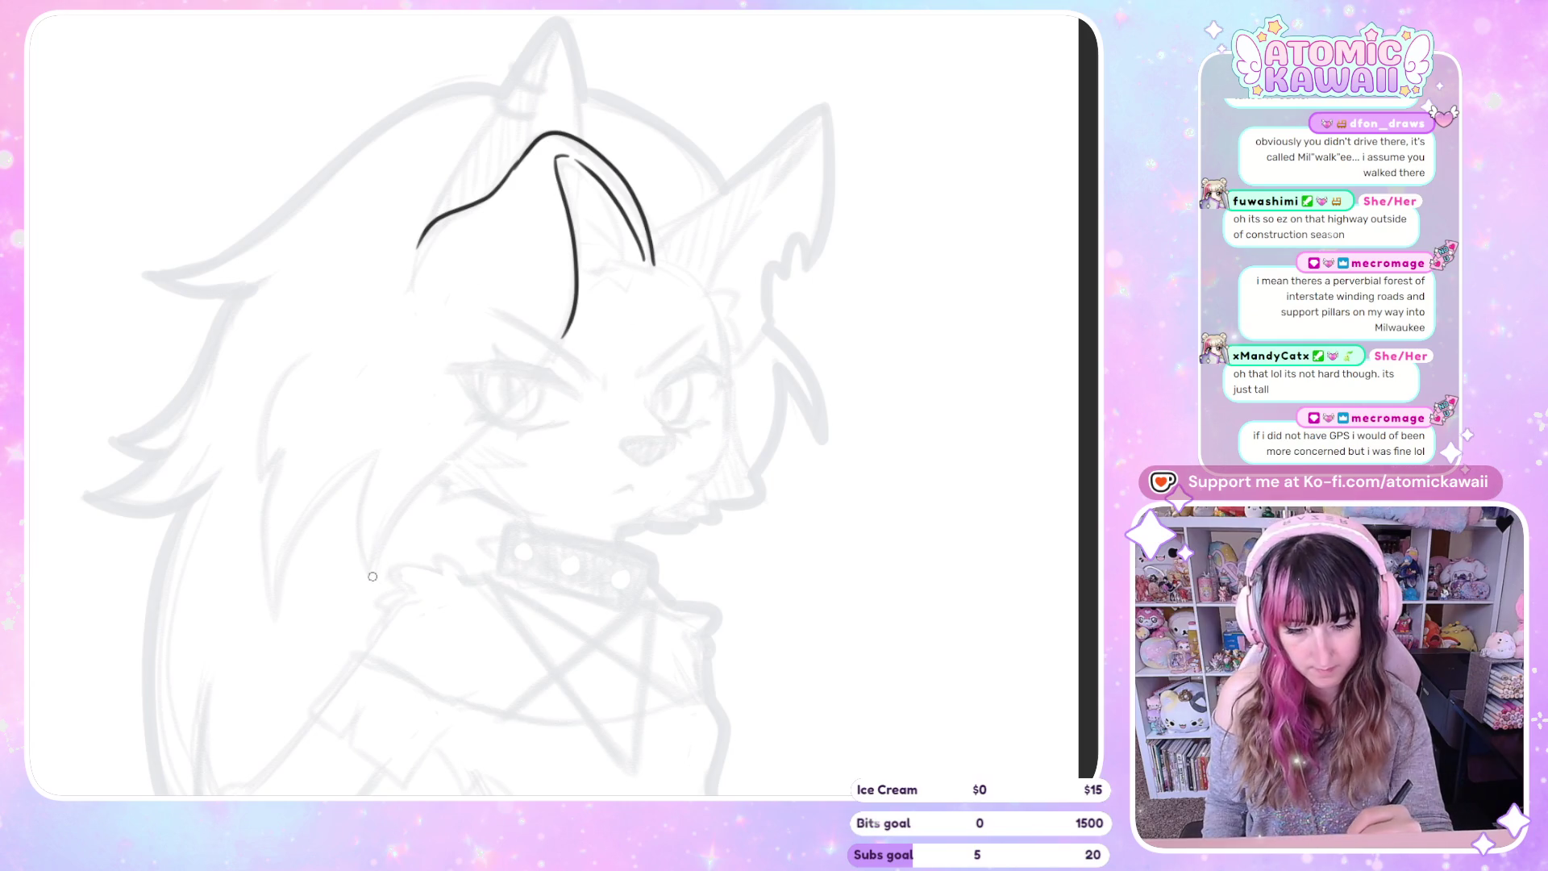
pyautogui.moveTo(496, 421); pyautogui.dragTo(564, 331)
pyautogui.press('h')
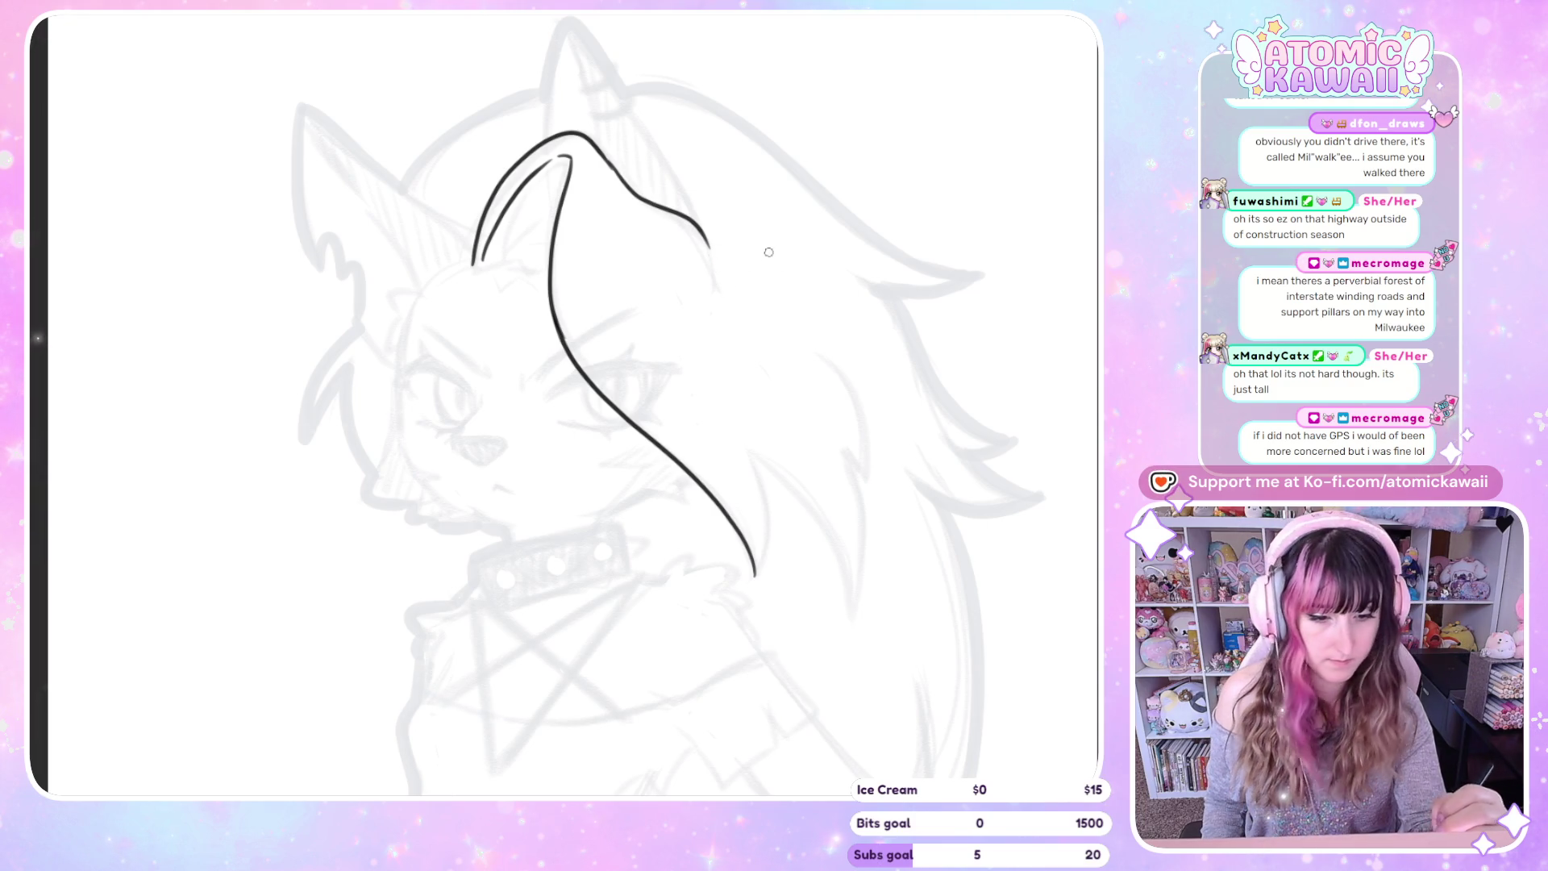
pyautogui.press('h')
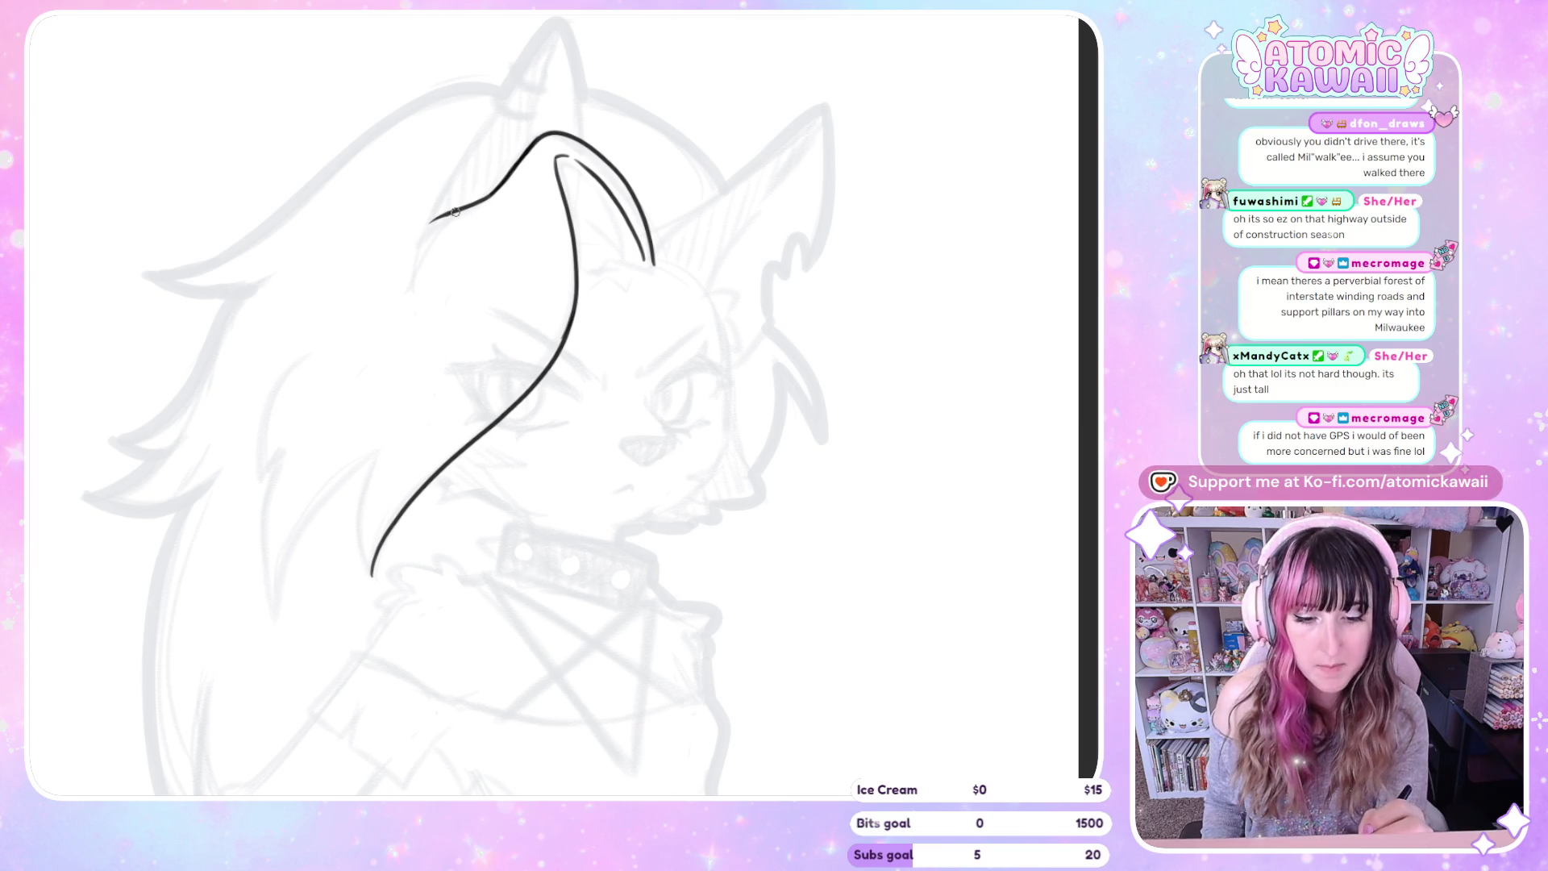
pyautogui.hotkey('ctrl', 'z')
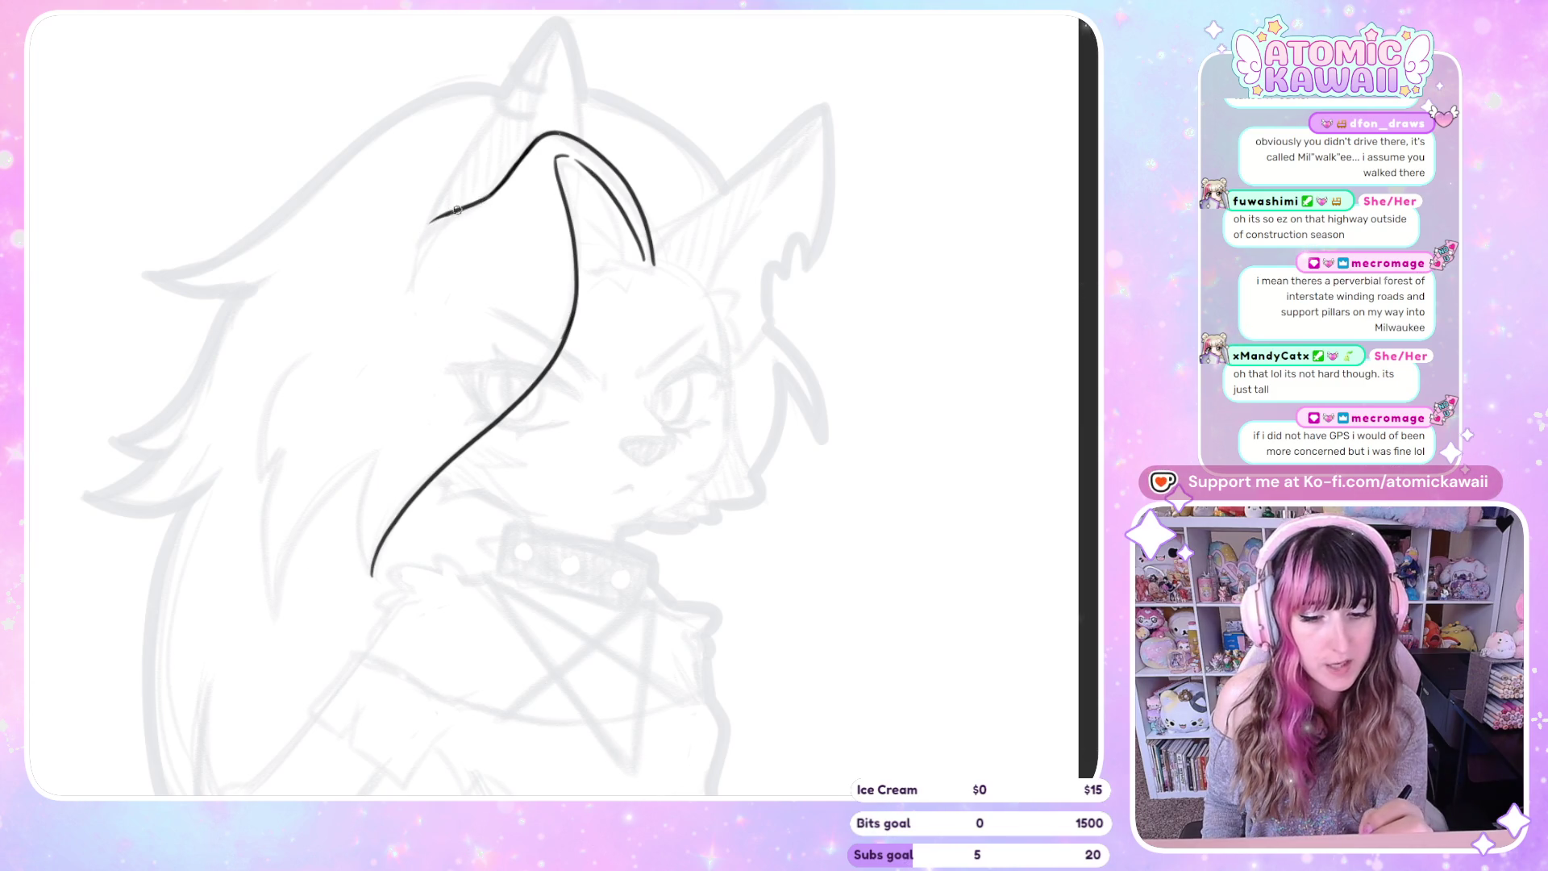
# Redraw the outer edge of the long side hair strand, checking it with canvas flips
pyautogui.moveTo(343, 322); pyautogui.dragTo(257, 492)
pyautogui.hotkey('ctrl', 'z')
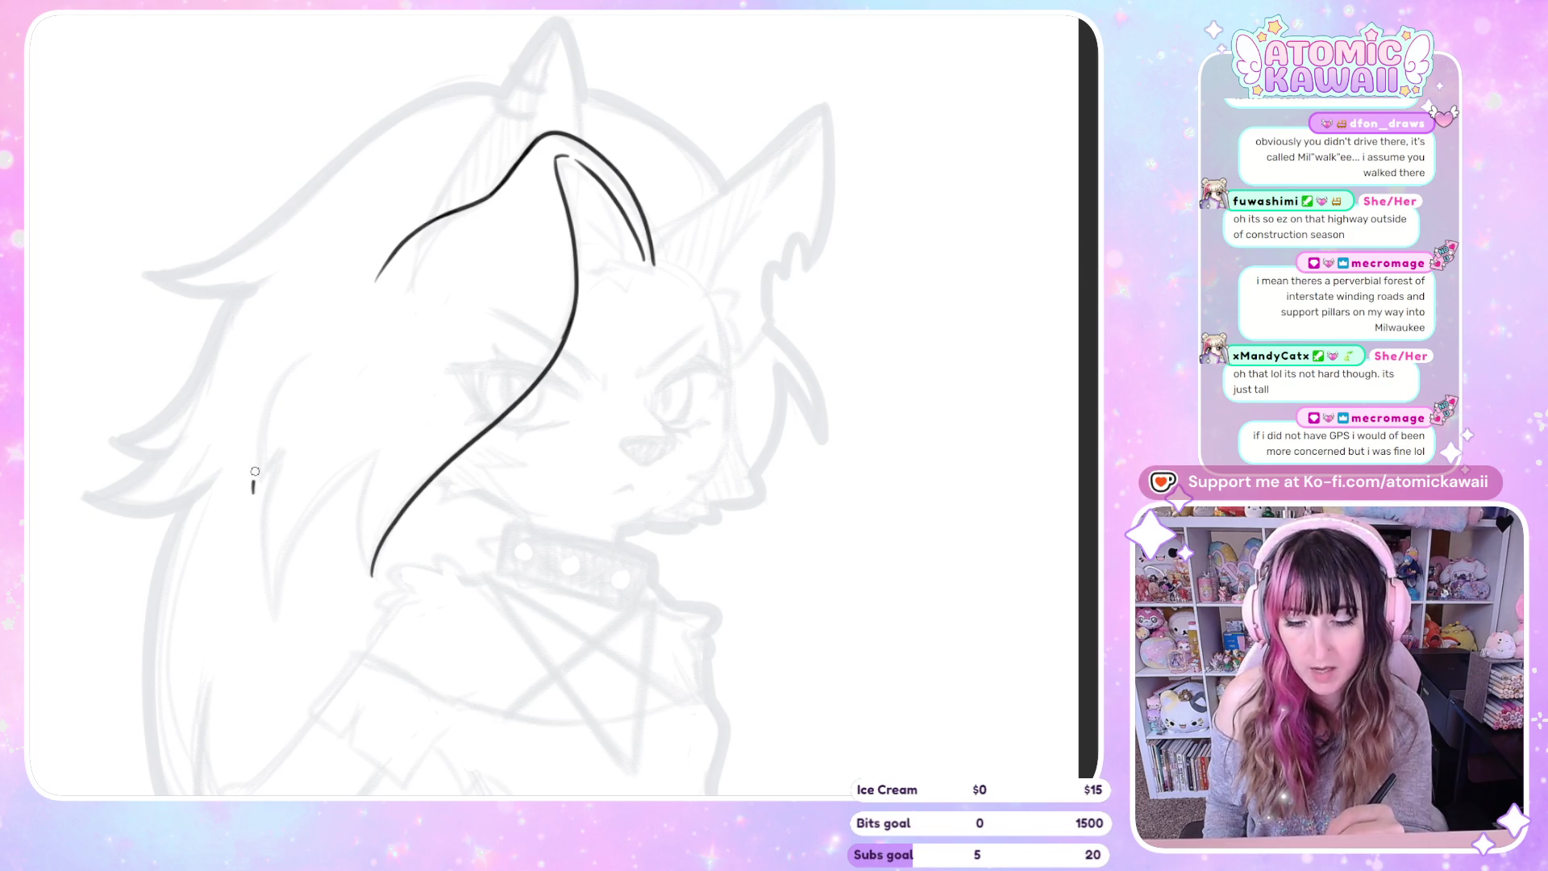
pyautogui.hotkey('ctrl', 'z')
pyautogui.press('m')
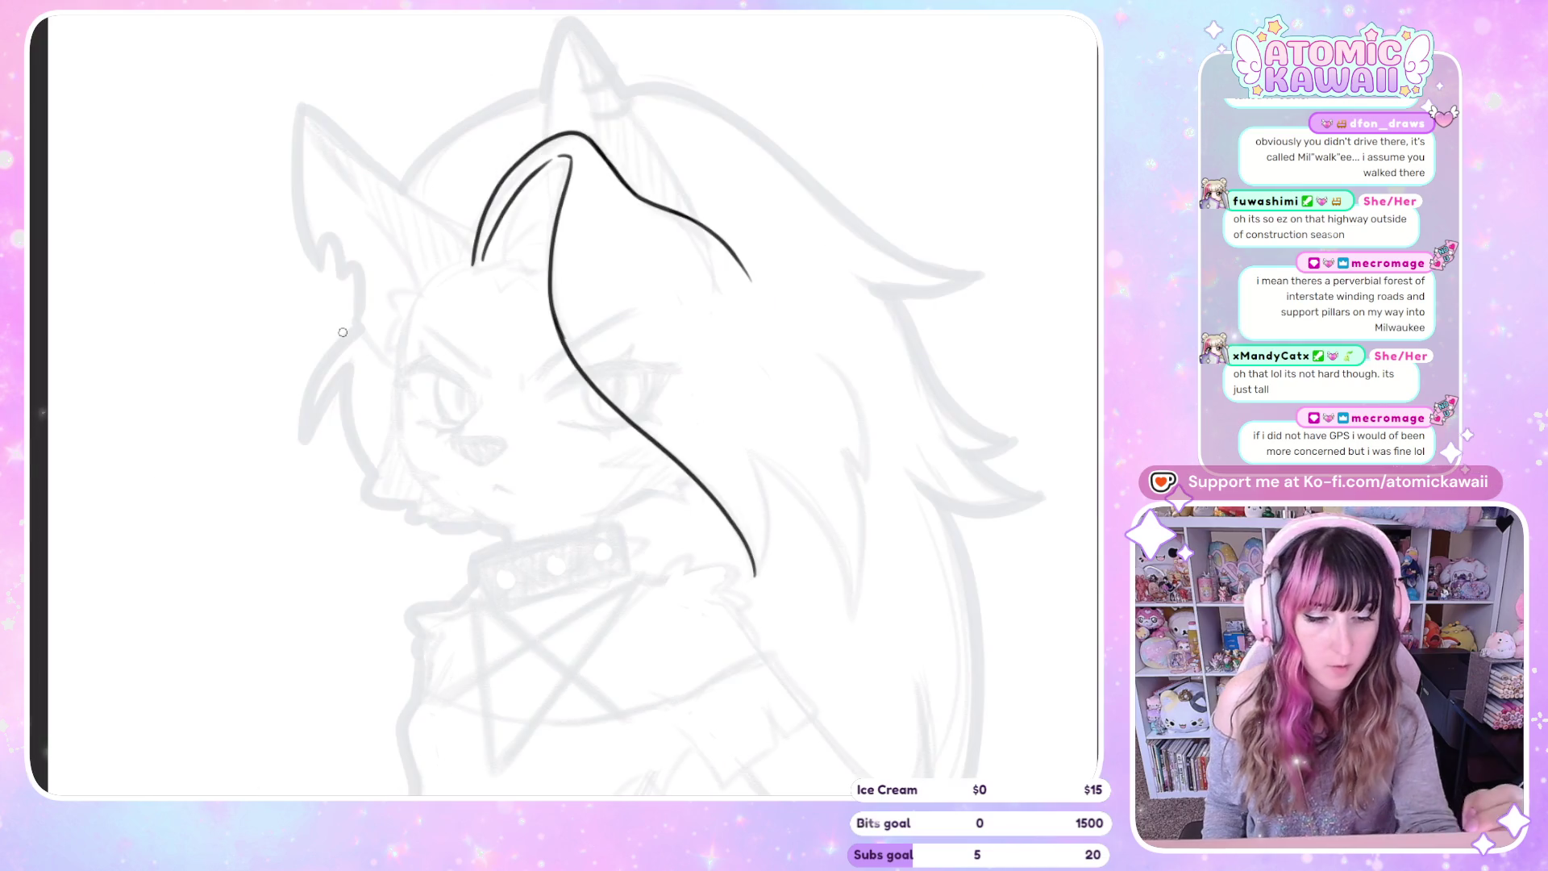
pyautogui.moveTo(749, 455); pyautogui.dragTo(754, 574)
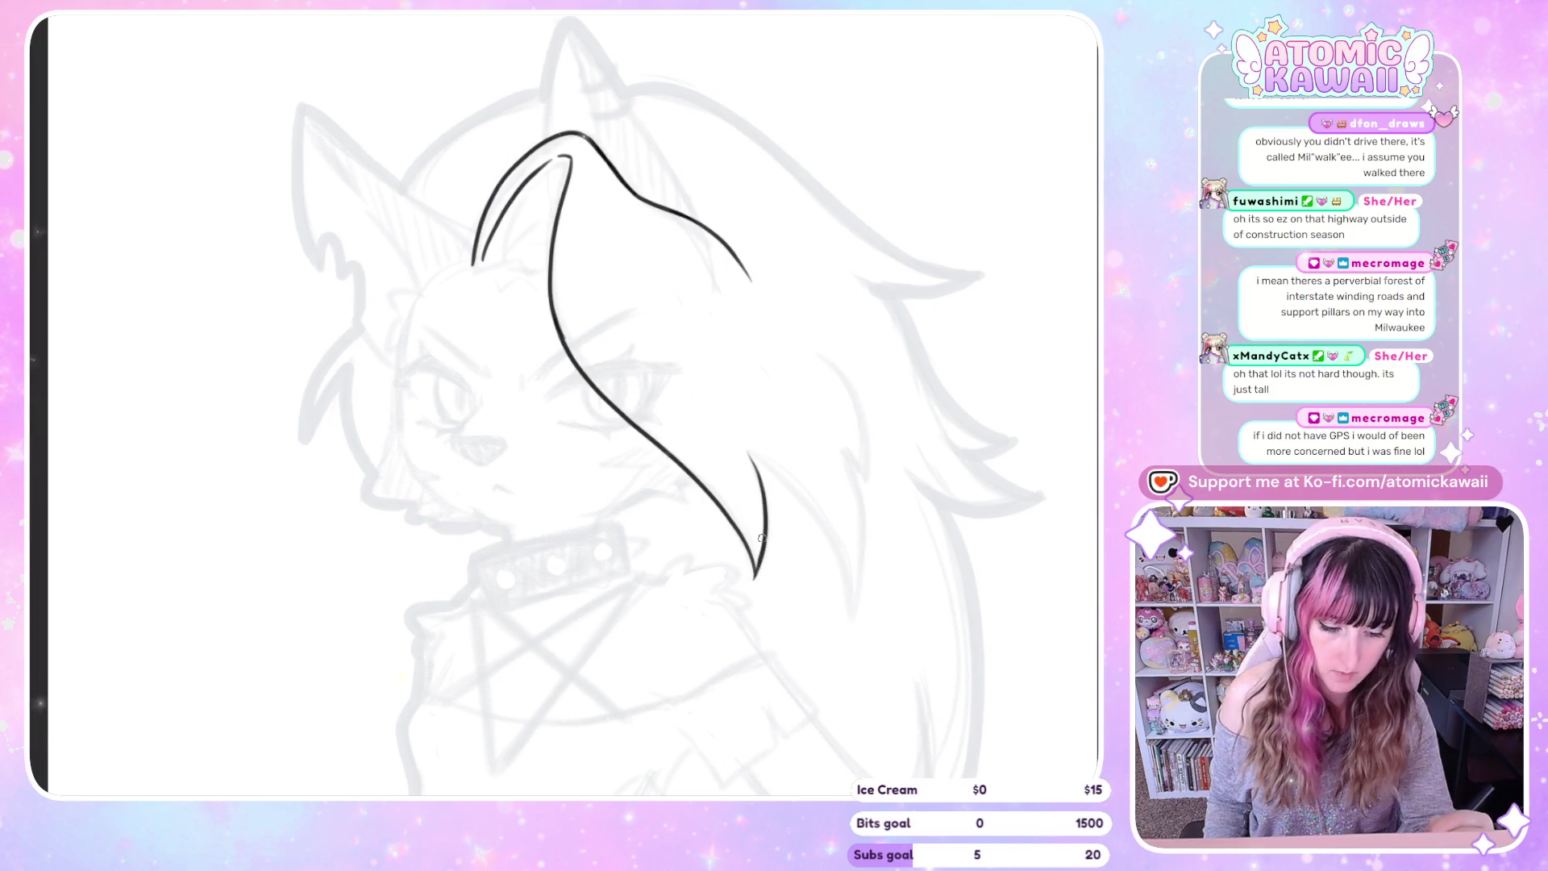
pyautogui.press('m')
pyautogui.moveTo(277, 618); pyautogui.dragTo(377, 454)
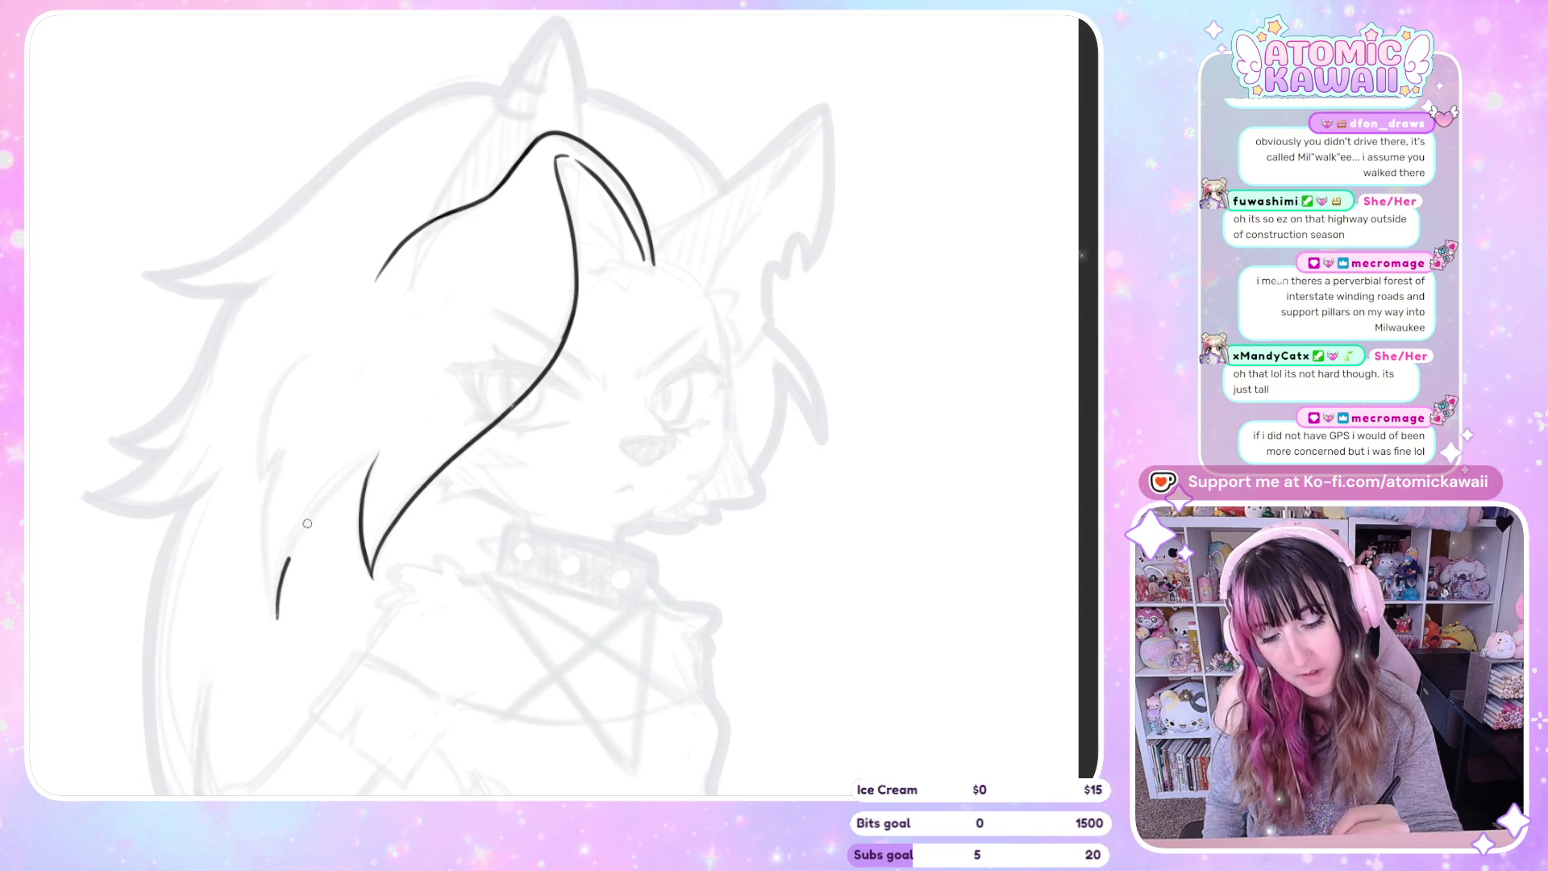
pyautogui.hotkey('ctrl', 'z')
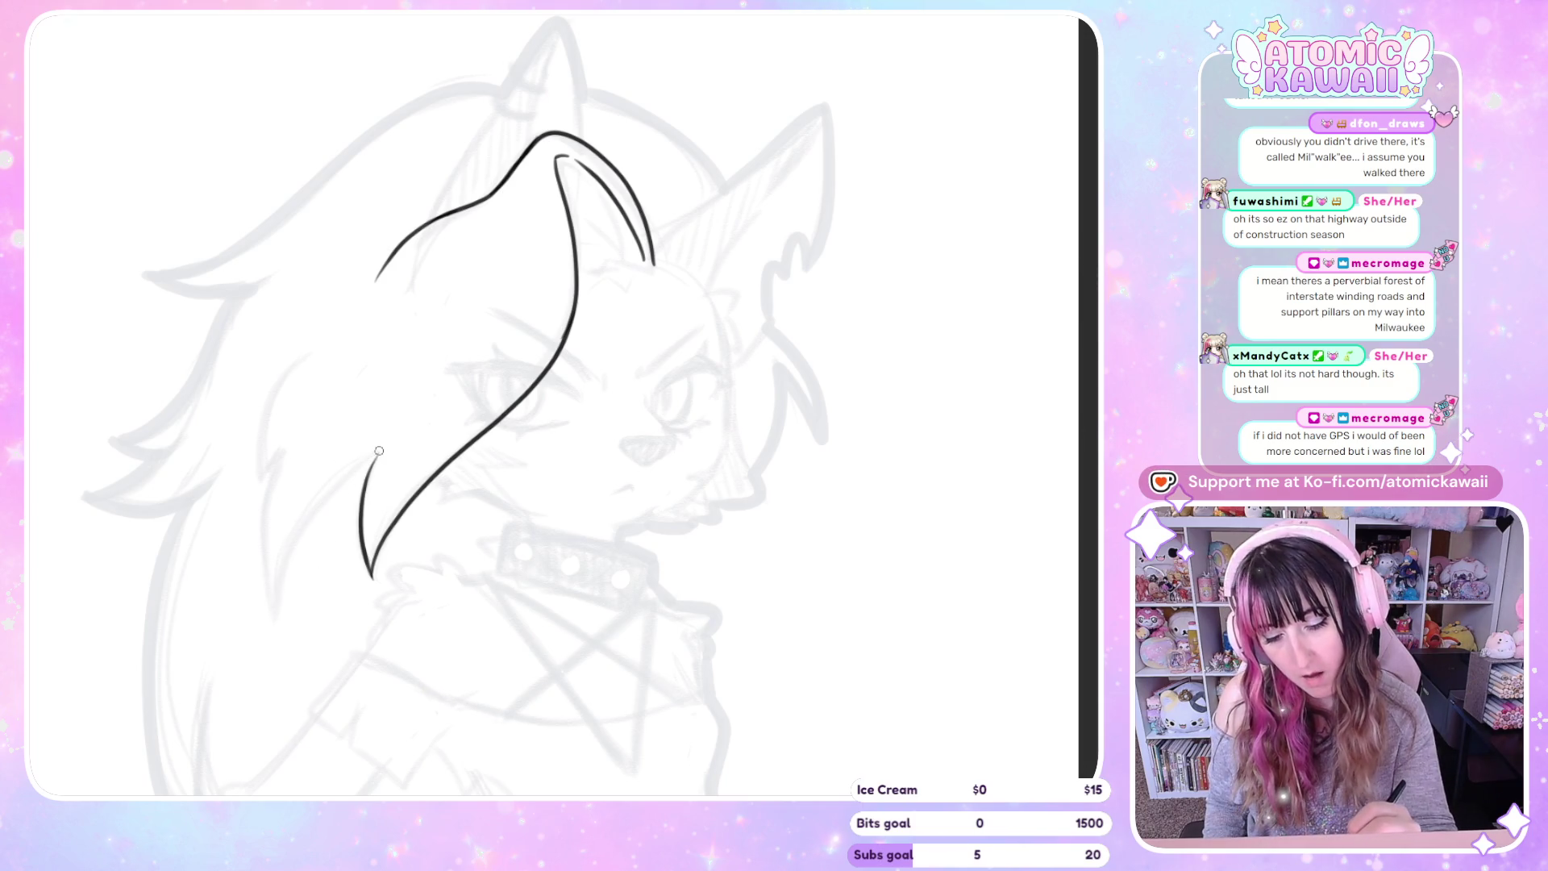
pyautogui.moveTo(274, 617); pyautogui.dragTo(289, 432)
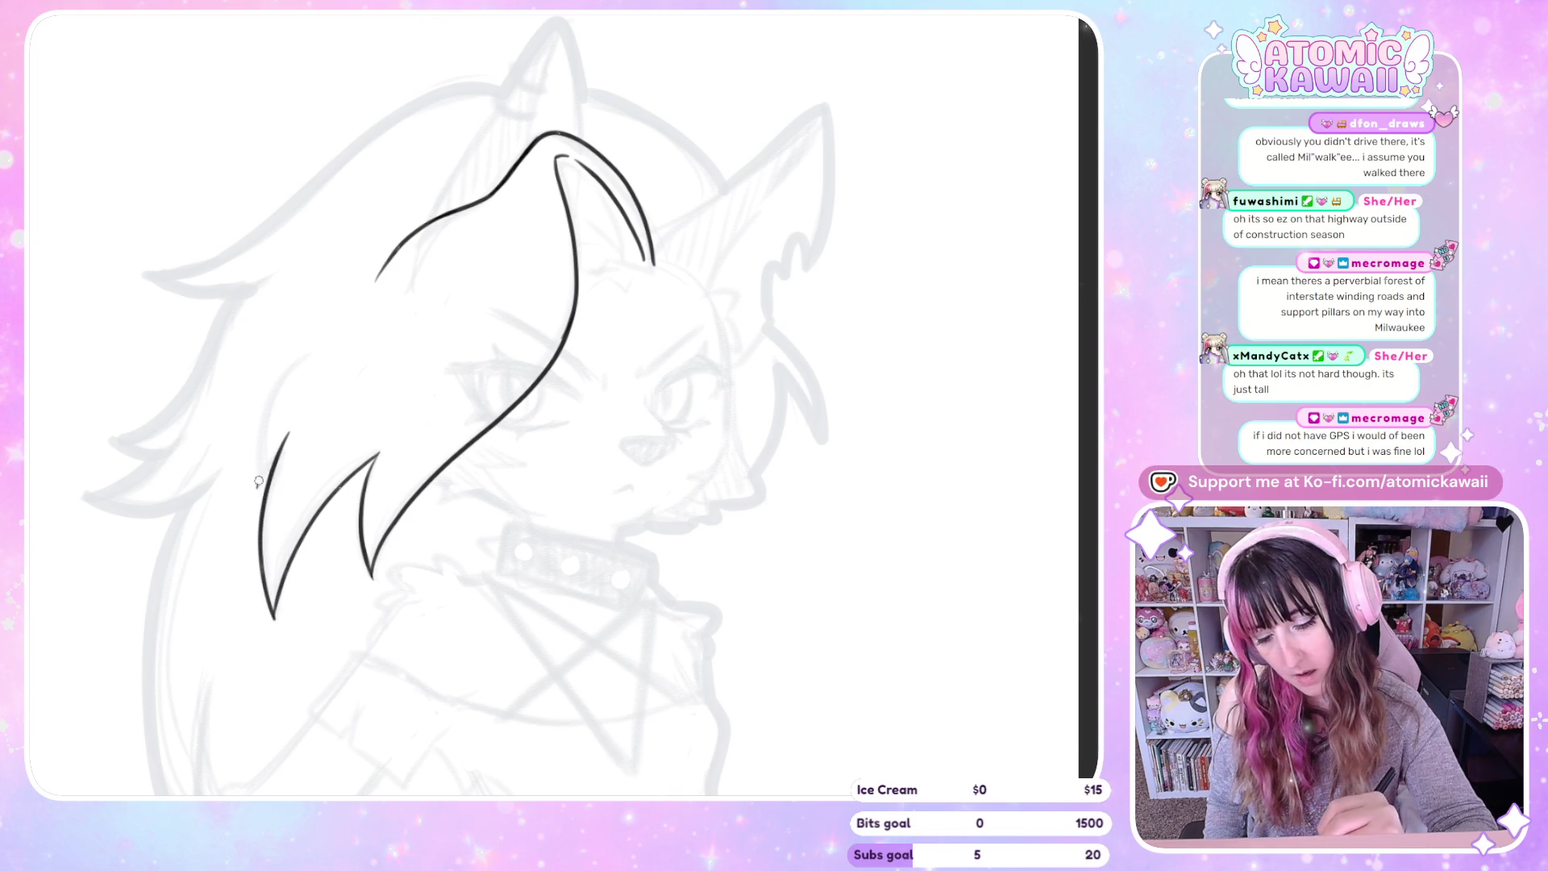
pyautogui.press('h')
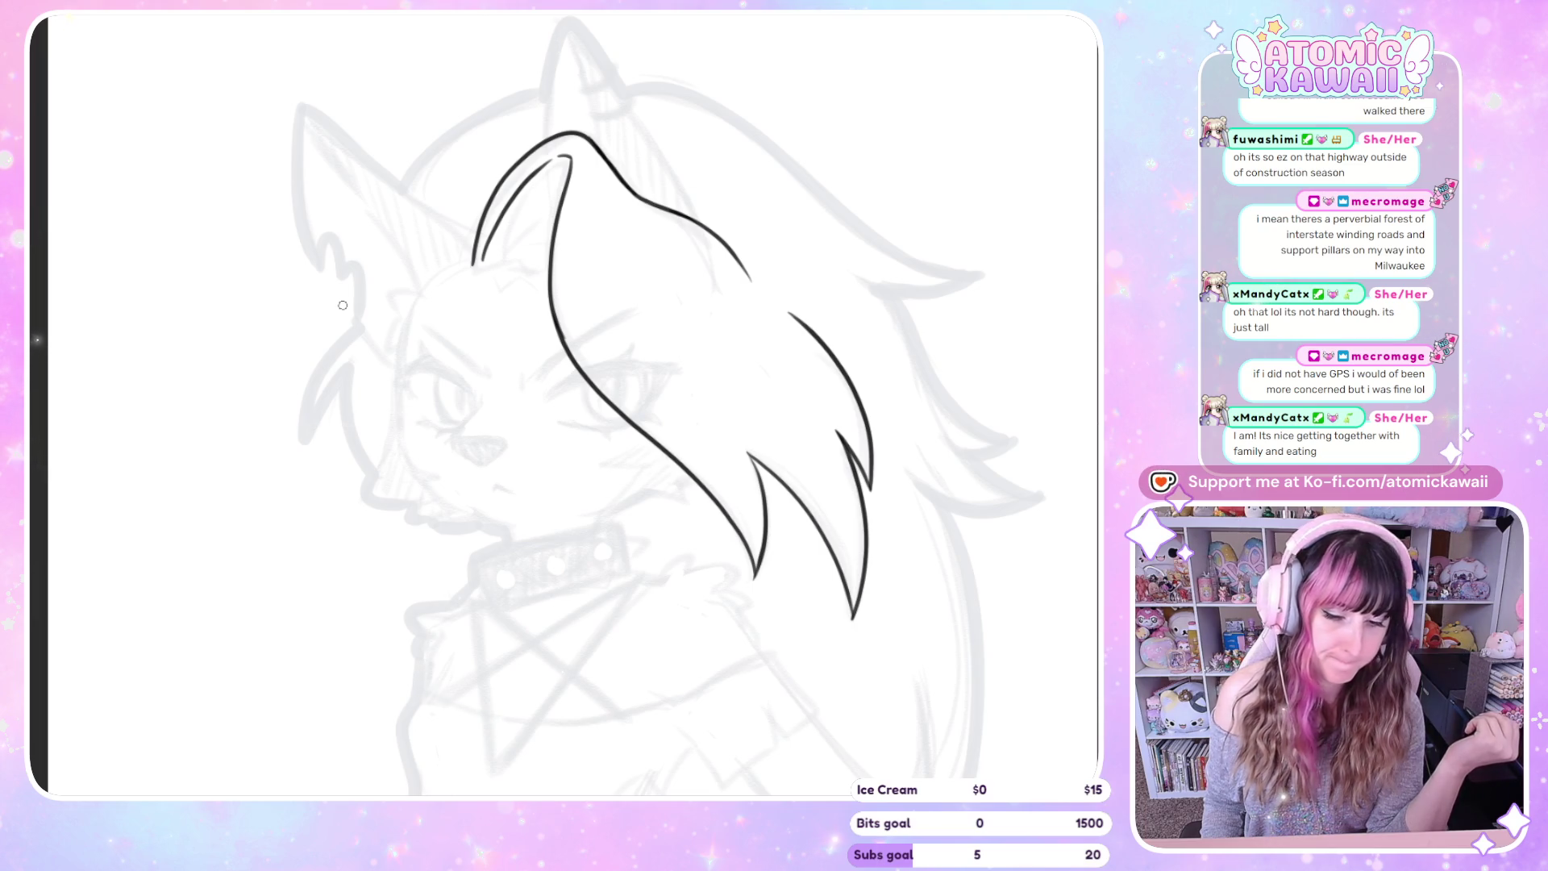
pyautogui.press('h')
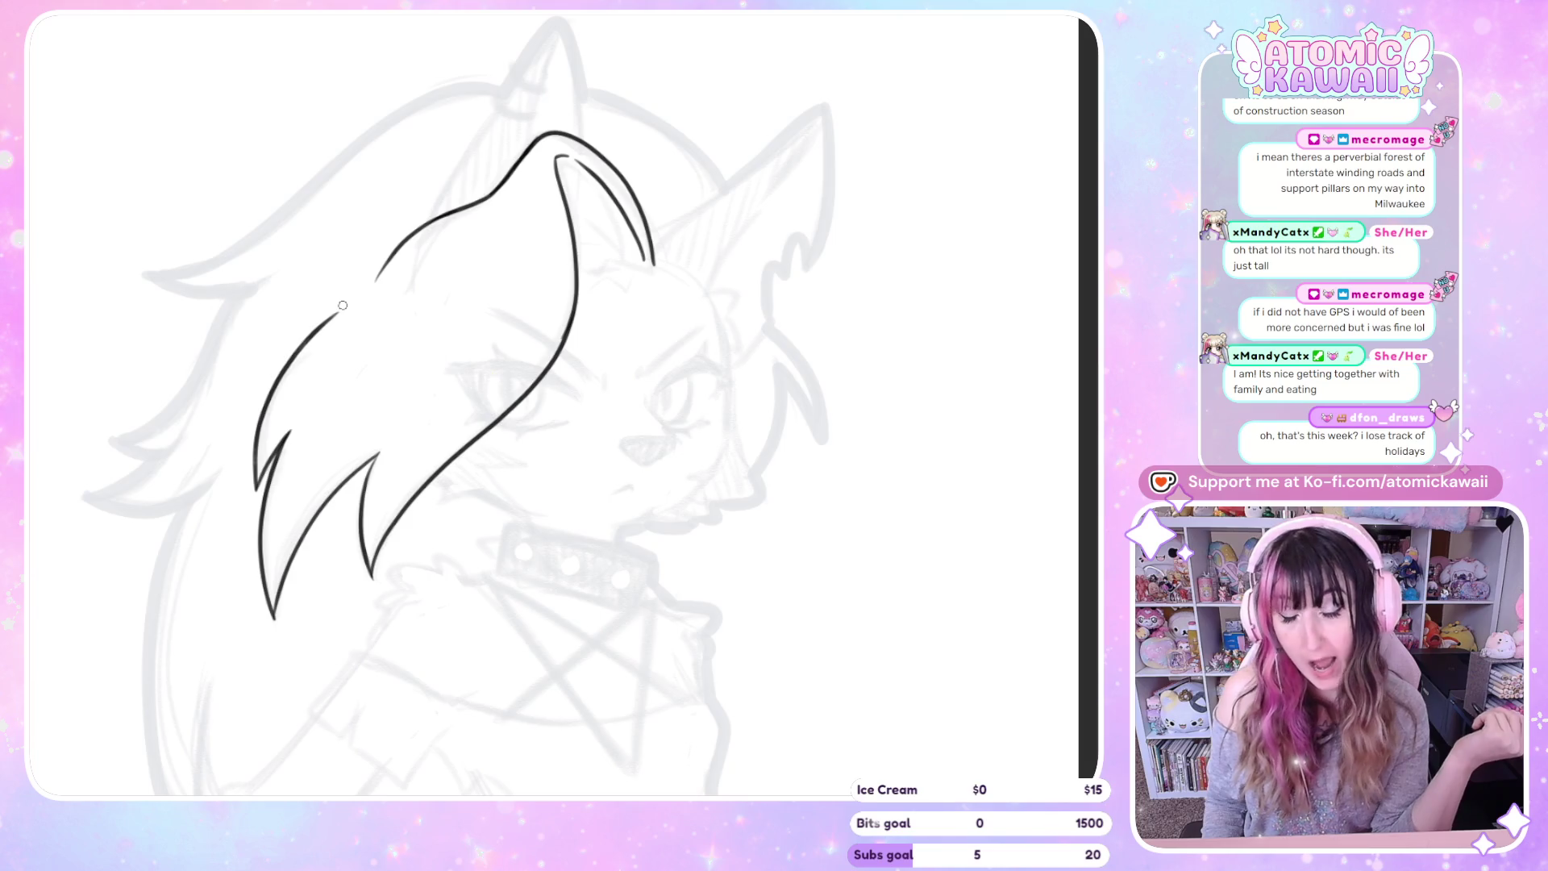
pyautogui.press('h')
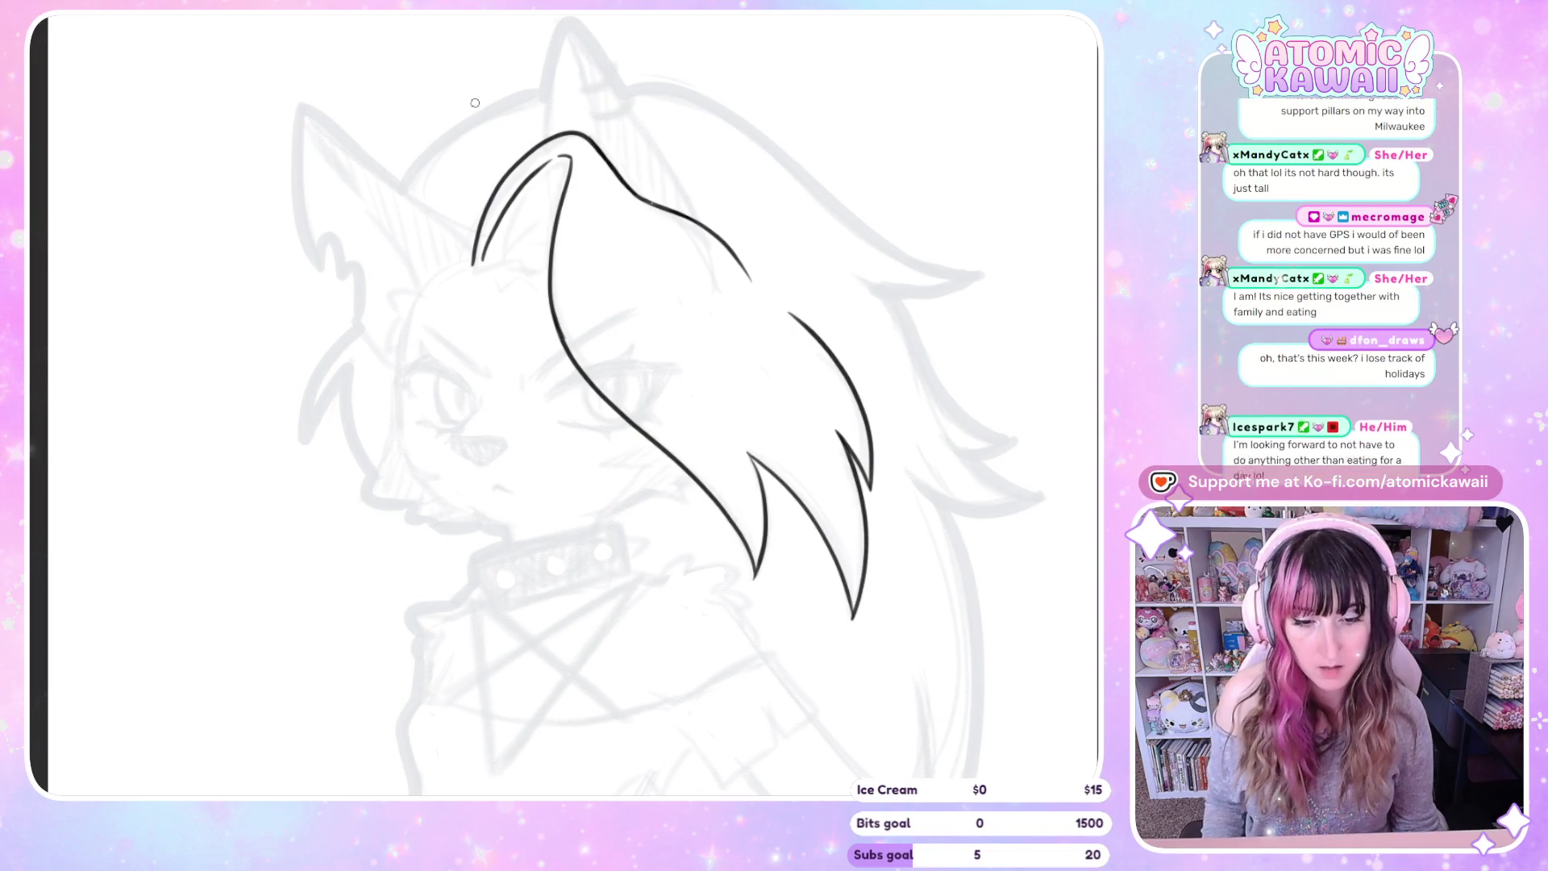
# Redraw the top hair strand's inner line so it reaches down to the outer line
pyautogui.scroll(3, 532, 158)
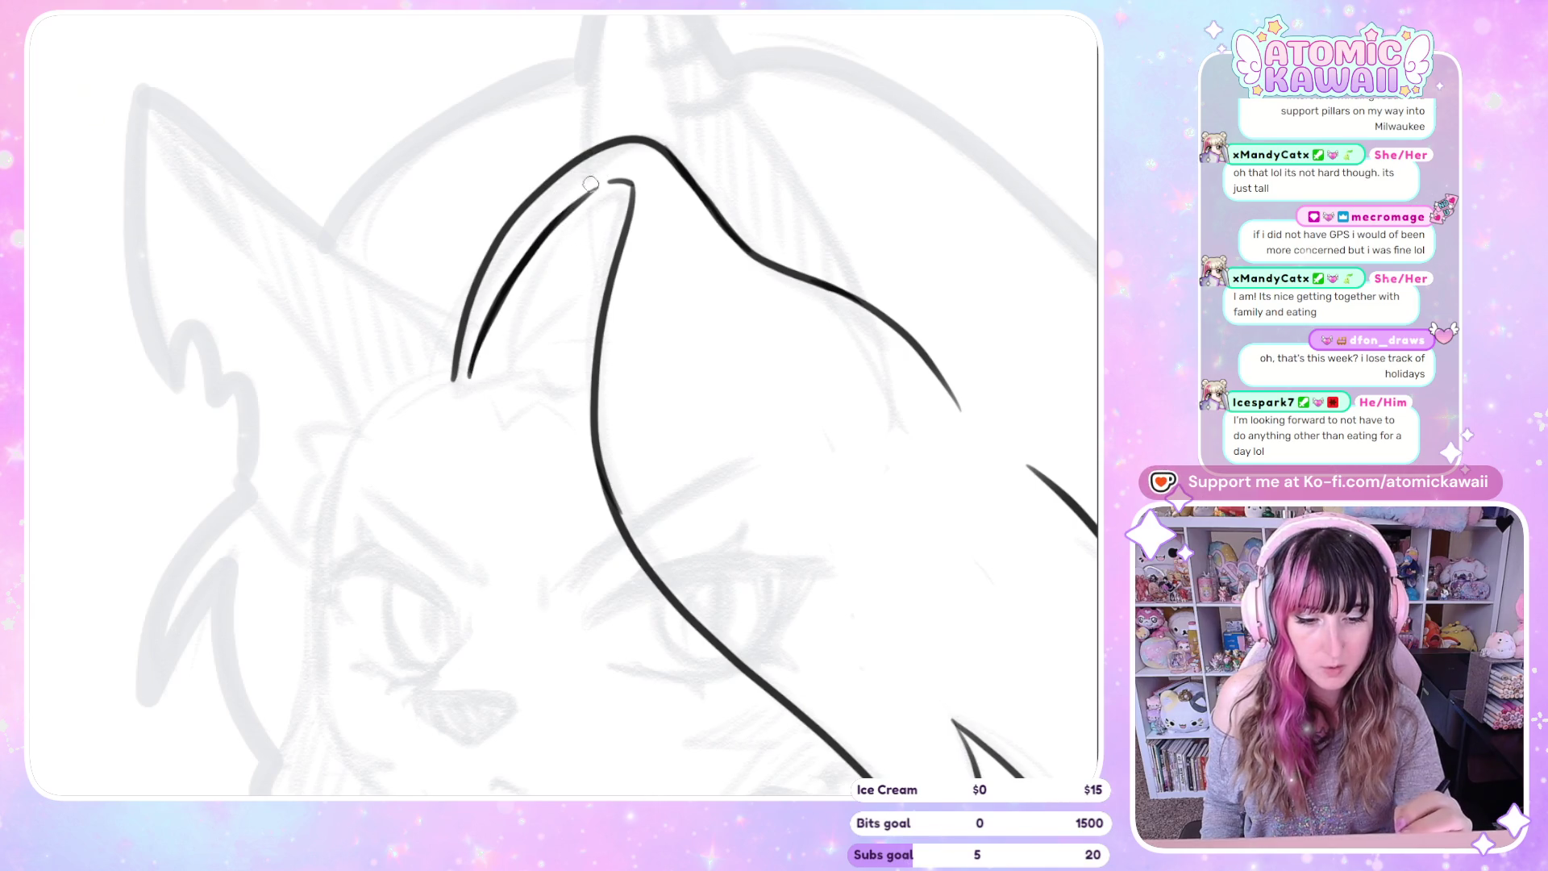
pyautogui.moveTo(472, 373); pyautogui.dragTo(594, 193)
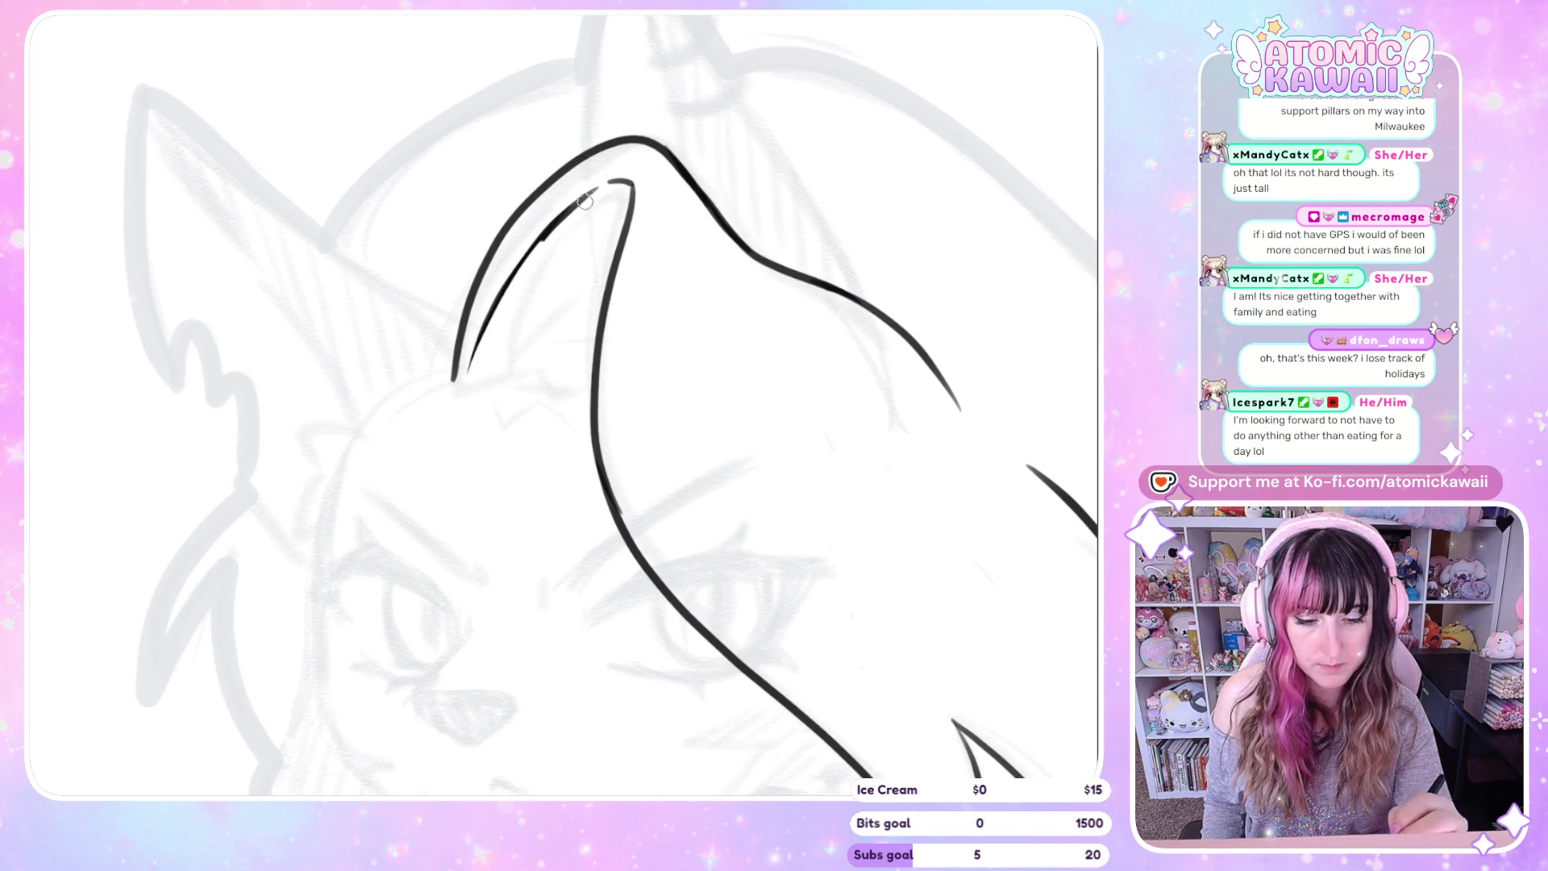
pyautogui.moveTo(505, 241)
pyautogui.mouseDown()
pyautogui.moveTo(466, 380)
pyautogui.moveTo(515, 289)
pyautogui.mouseUp()
pyautogui.hotkey('ctrl', 'z')
pyautogui.hotkey('ctrl', 'z')
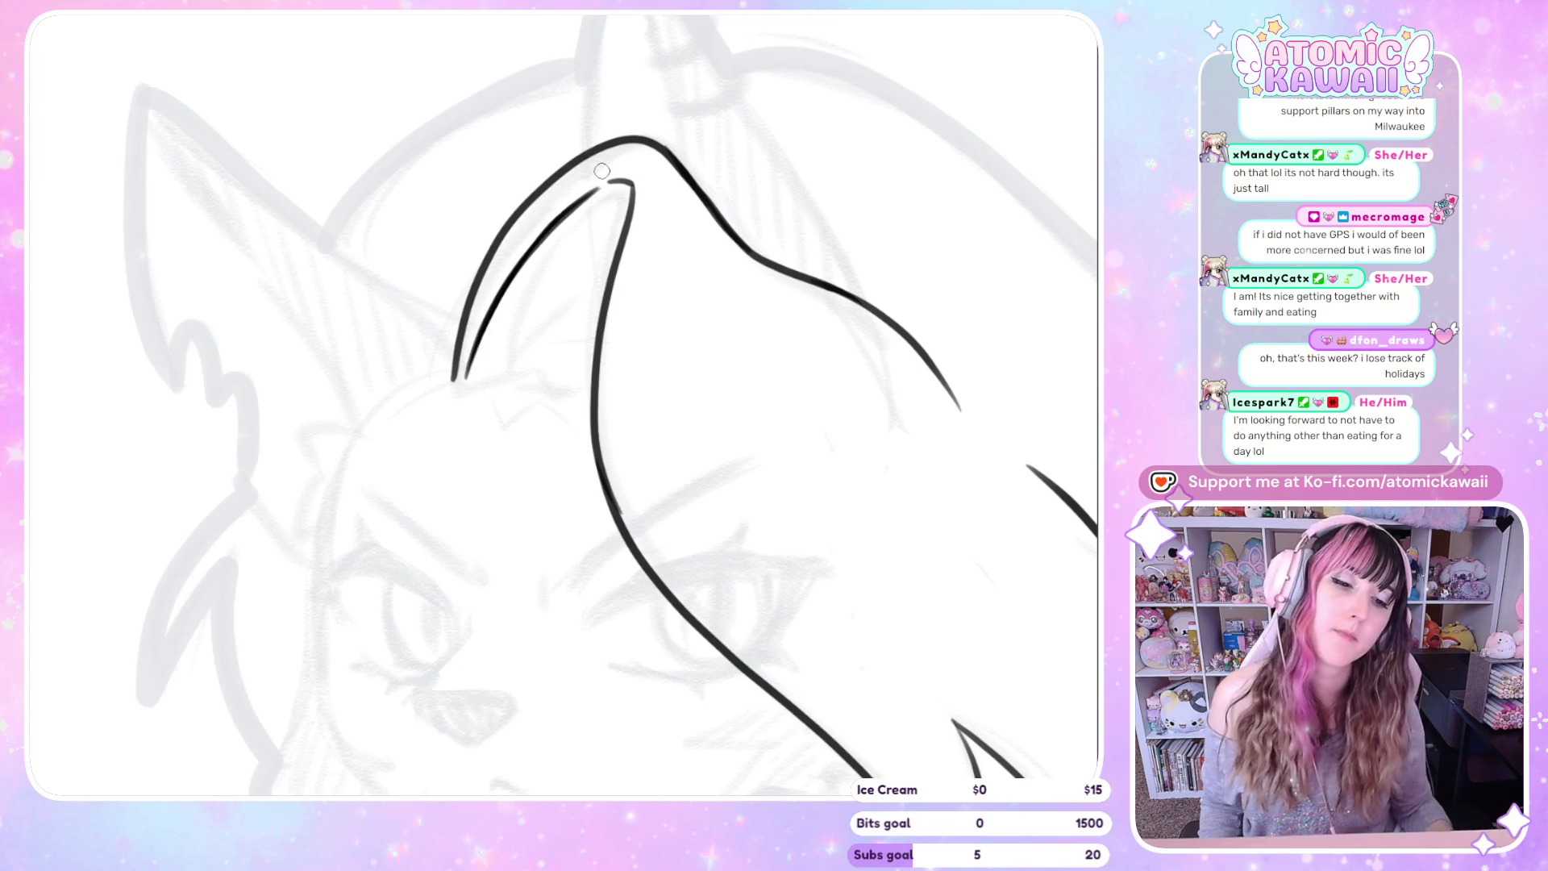
pyautogui.hotkey('ctrl', '0')
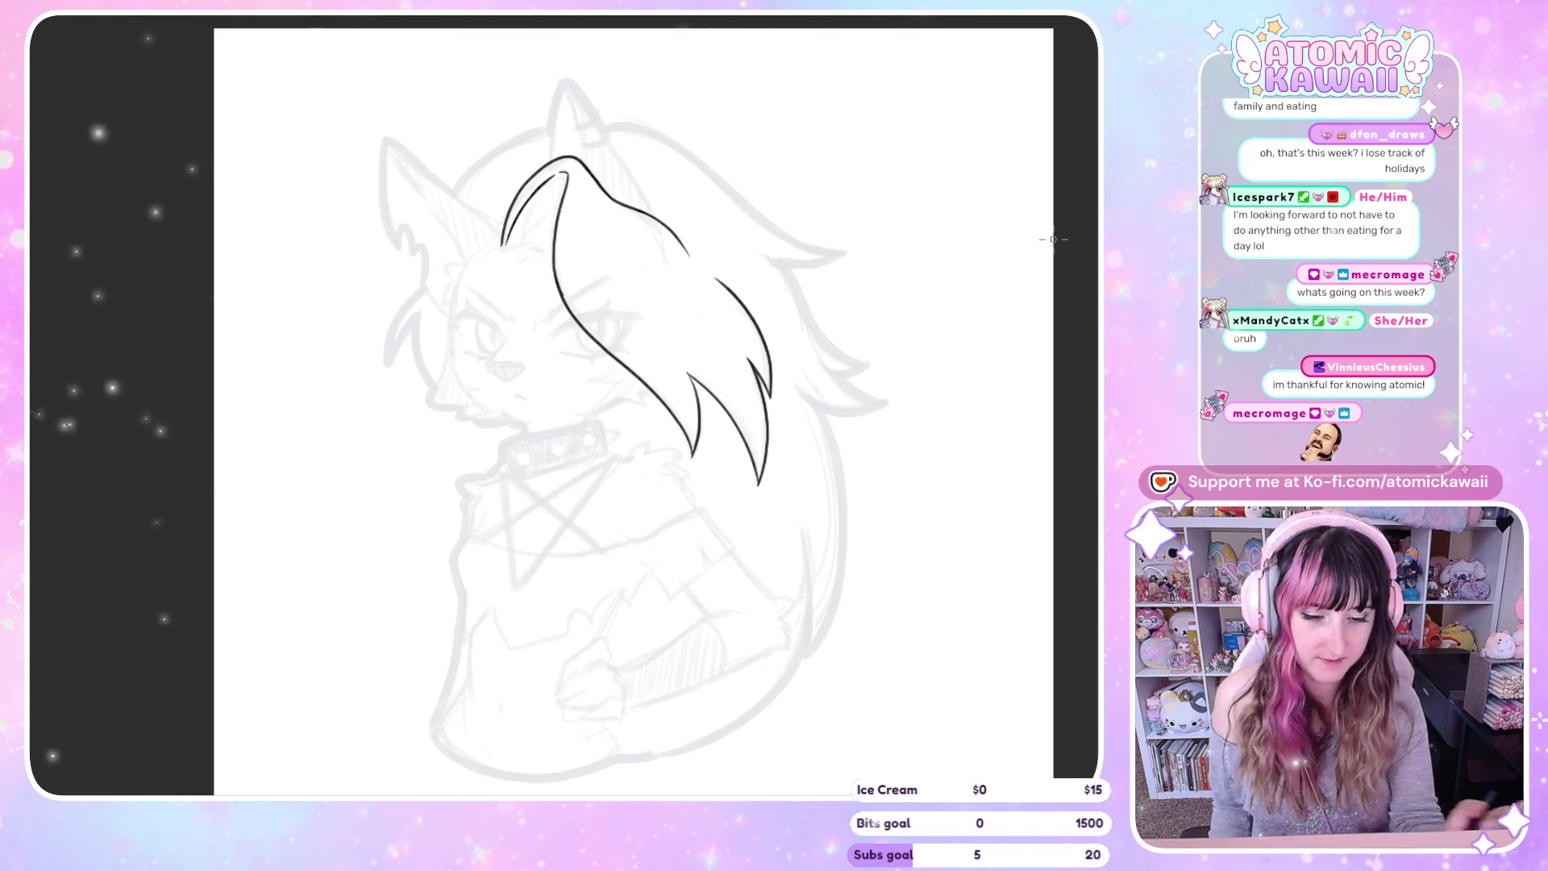
# Undo a stray stroke near the ear and extend the ear-fluff ink line downward
pyautogui.moveTo(597, 125); pyautogui.dragTo(610, 128)
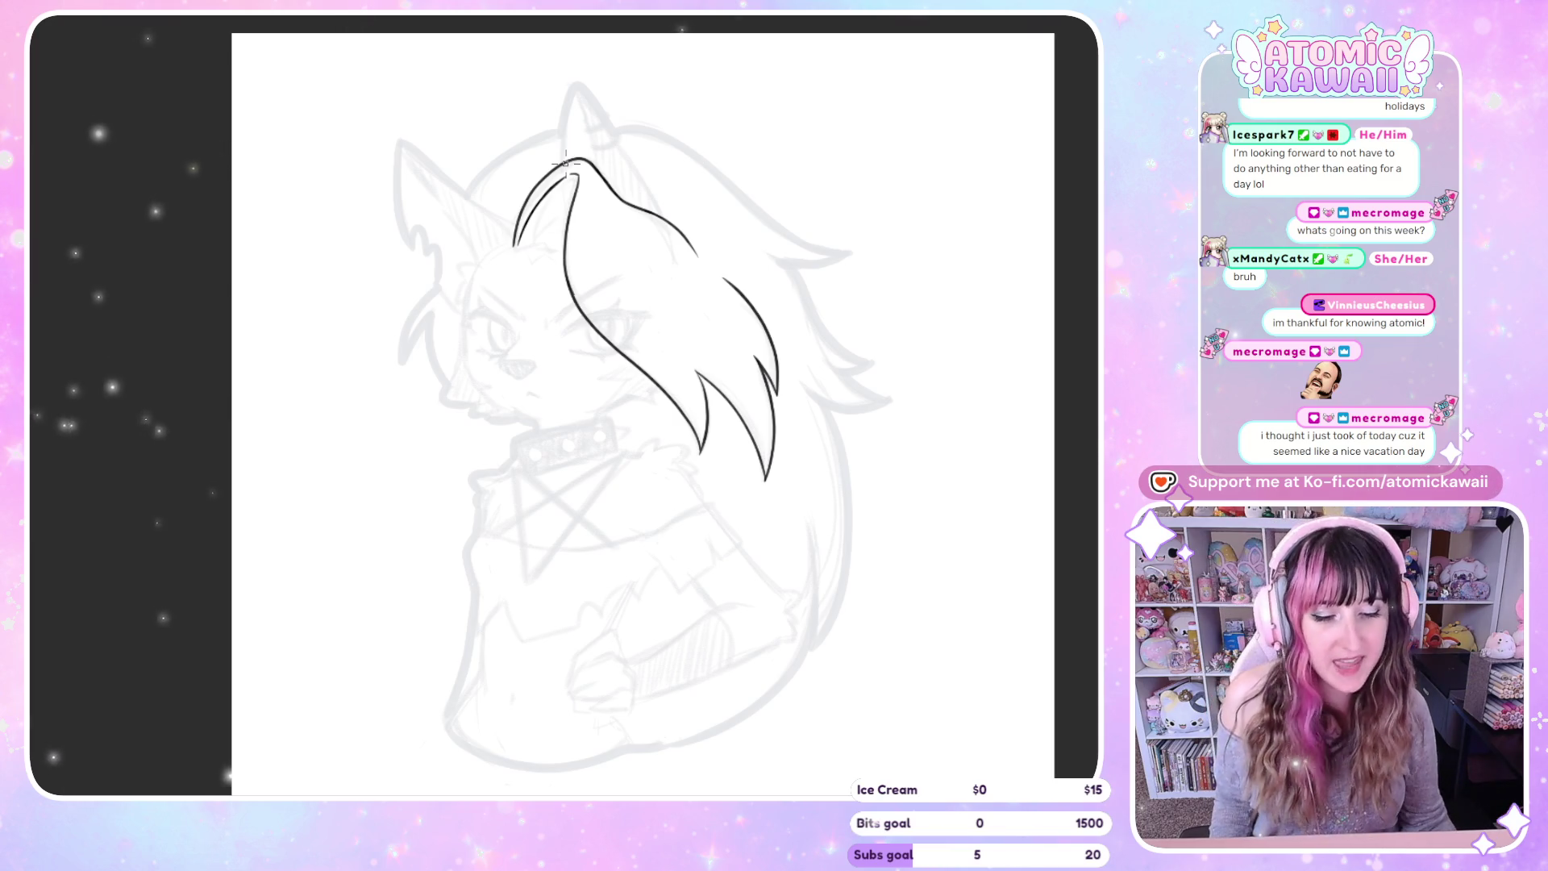
pyautogui.scroll(3, 565, 164)
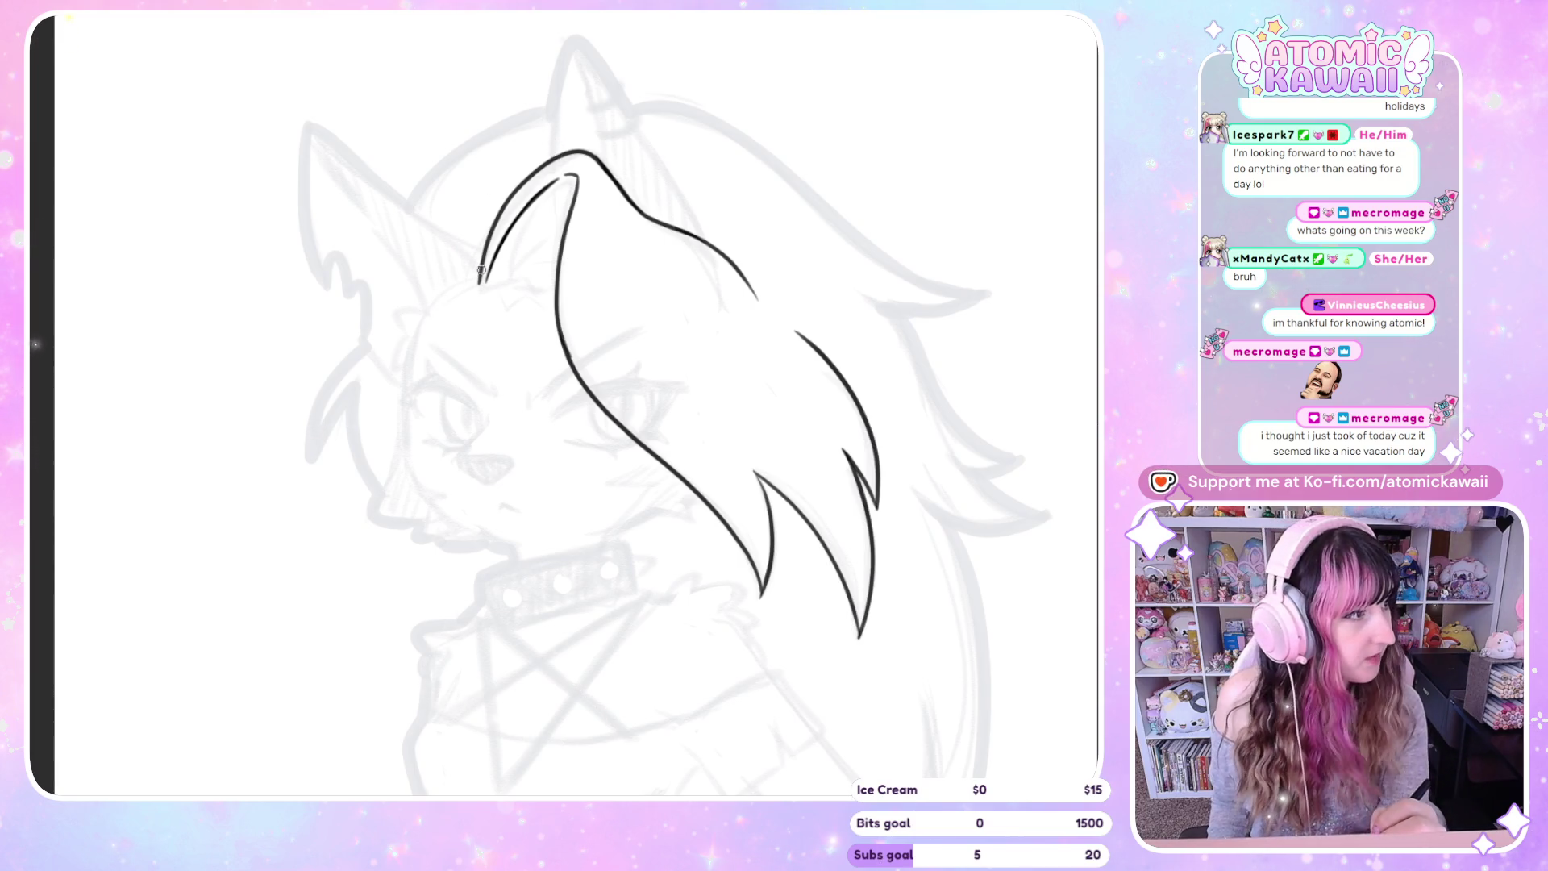
pyautogui.press('m')
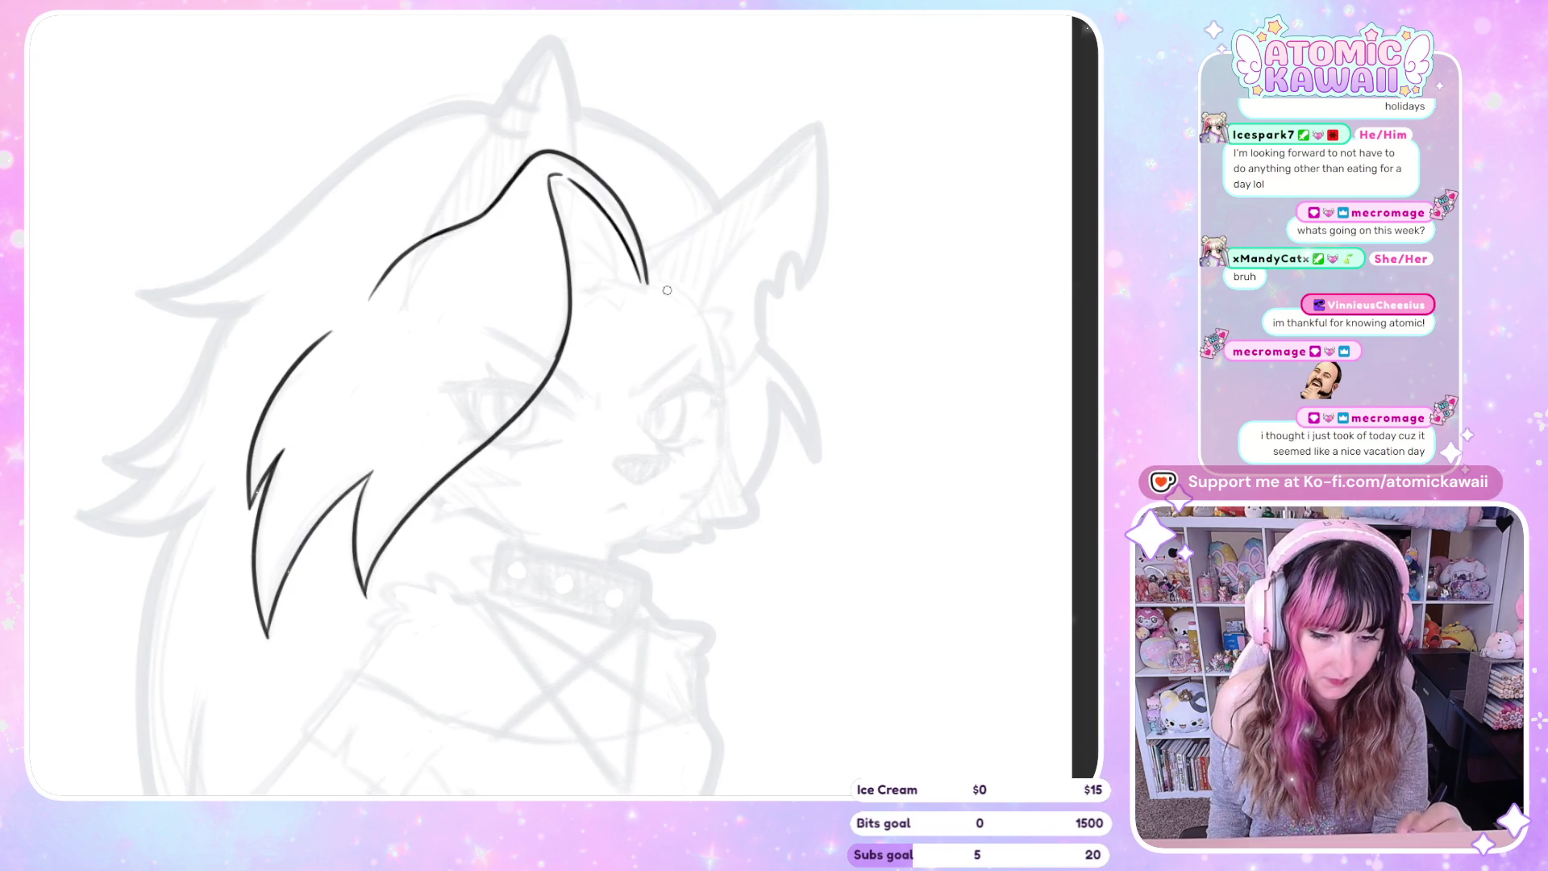
pyautogui.hotkey('ctrl', 'z')
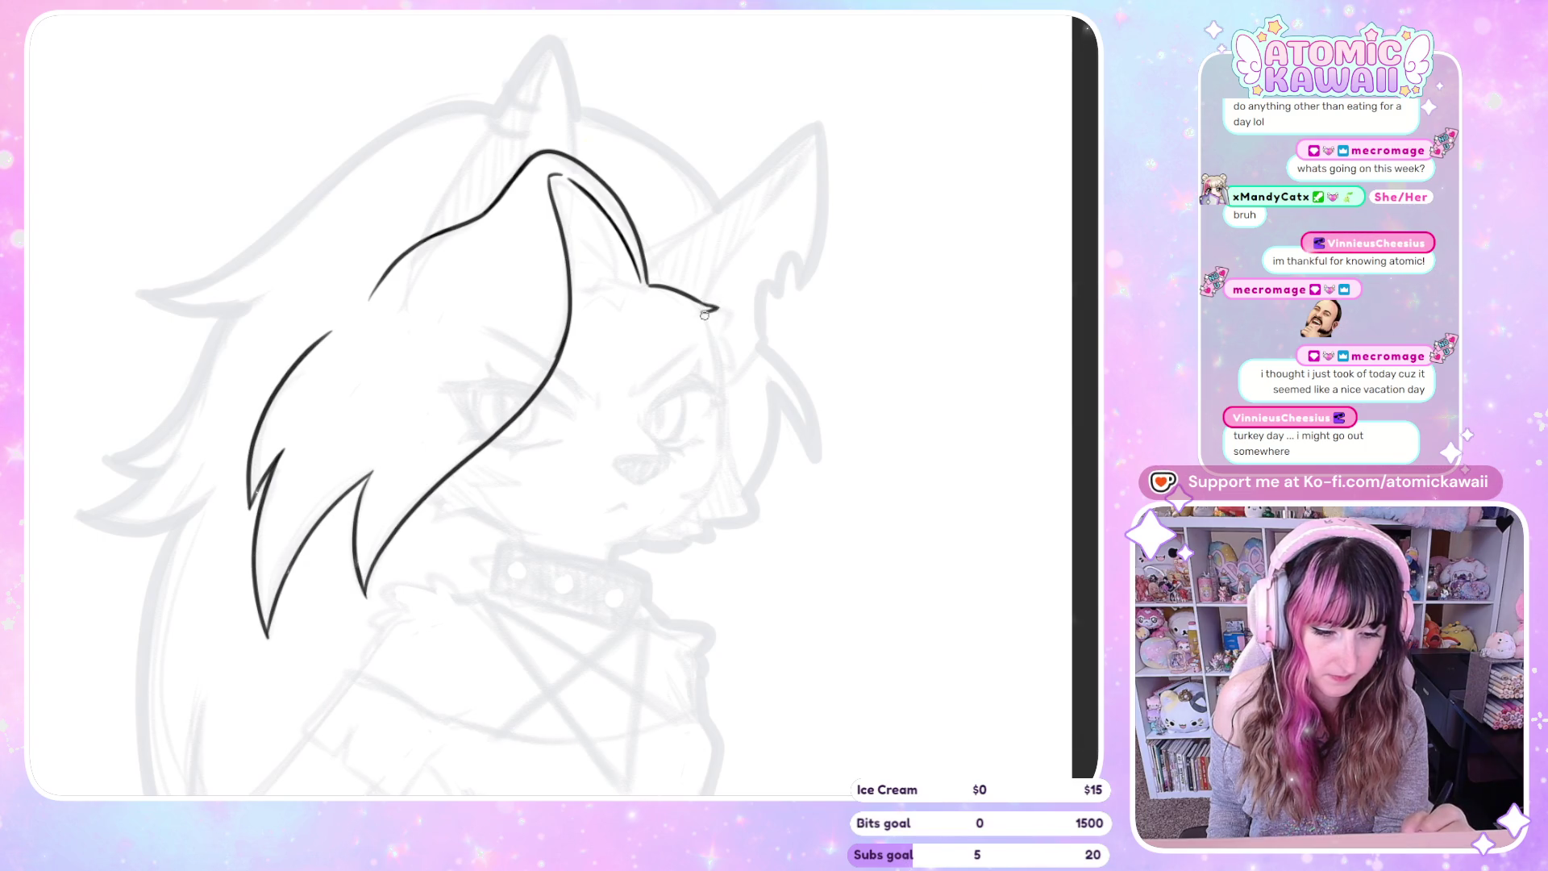
pyautogui.moveTo(730, 335); pyautogui.dragTo(730, 365)
# Add a jagged fur stroke at the ear's base and redraw the face-edge line toward the cheek
pyautogui.press('m')
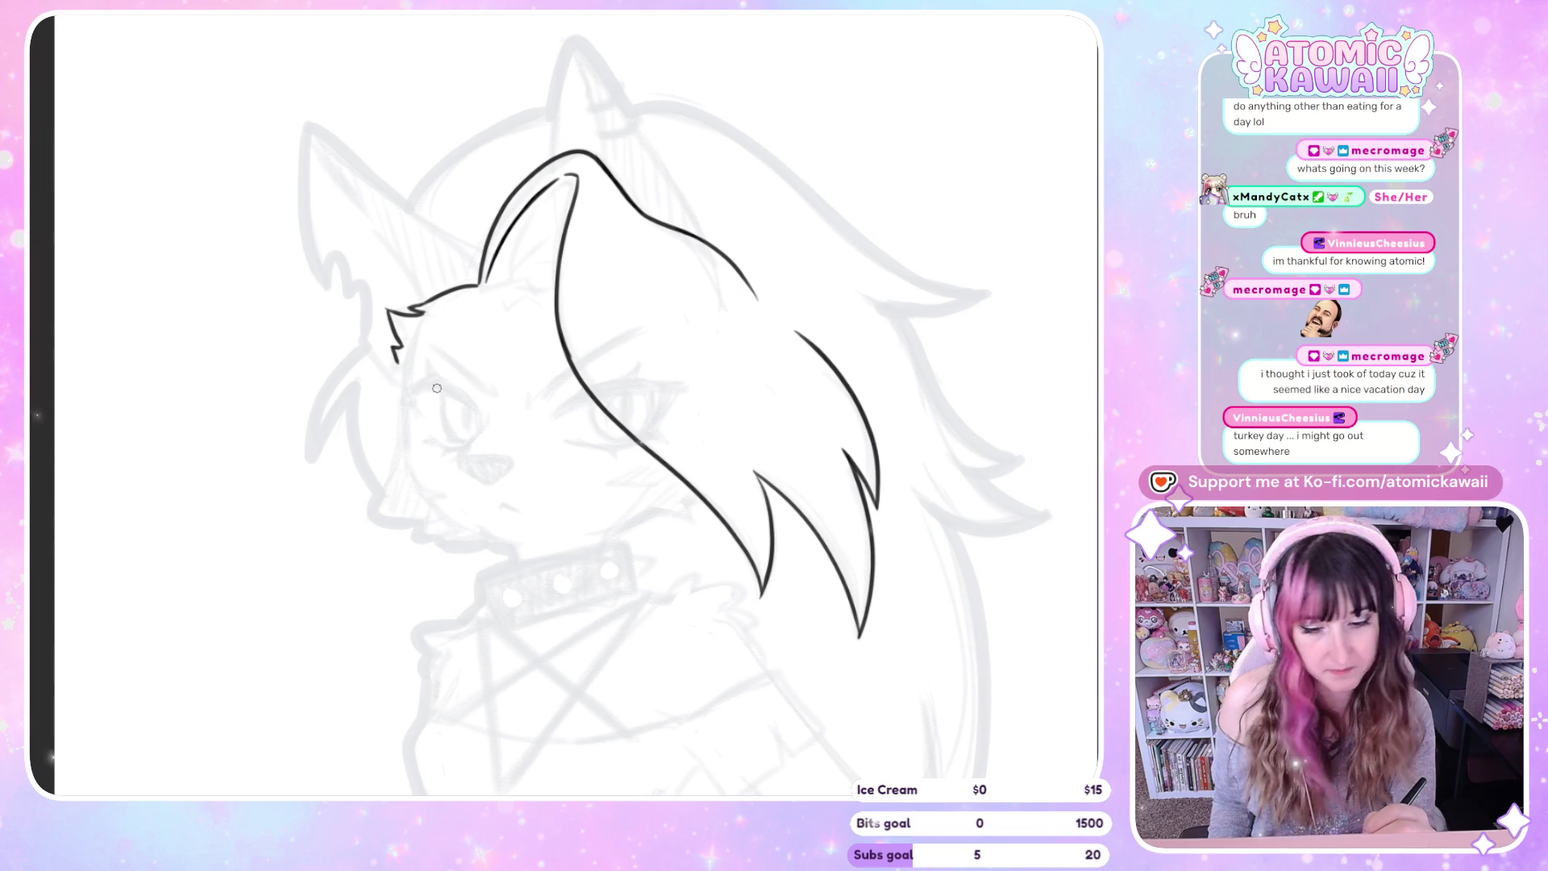
pyautogui.moveTo(400, 363); pyautogui.dragTo(404, 370)
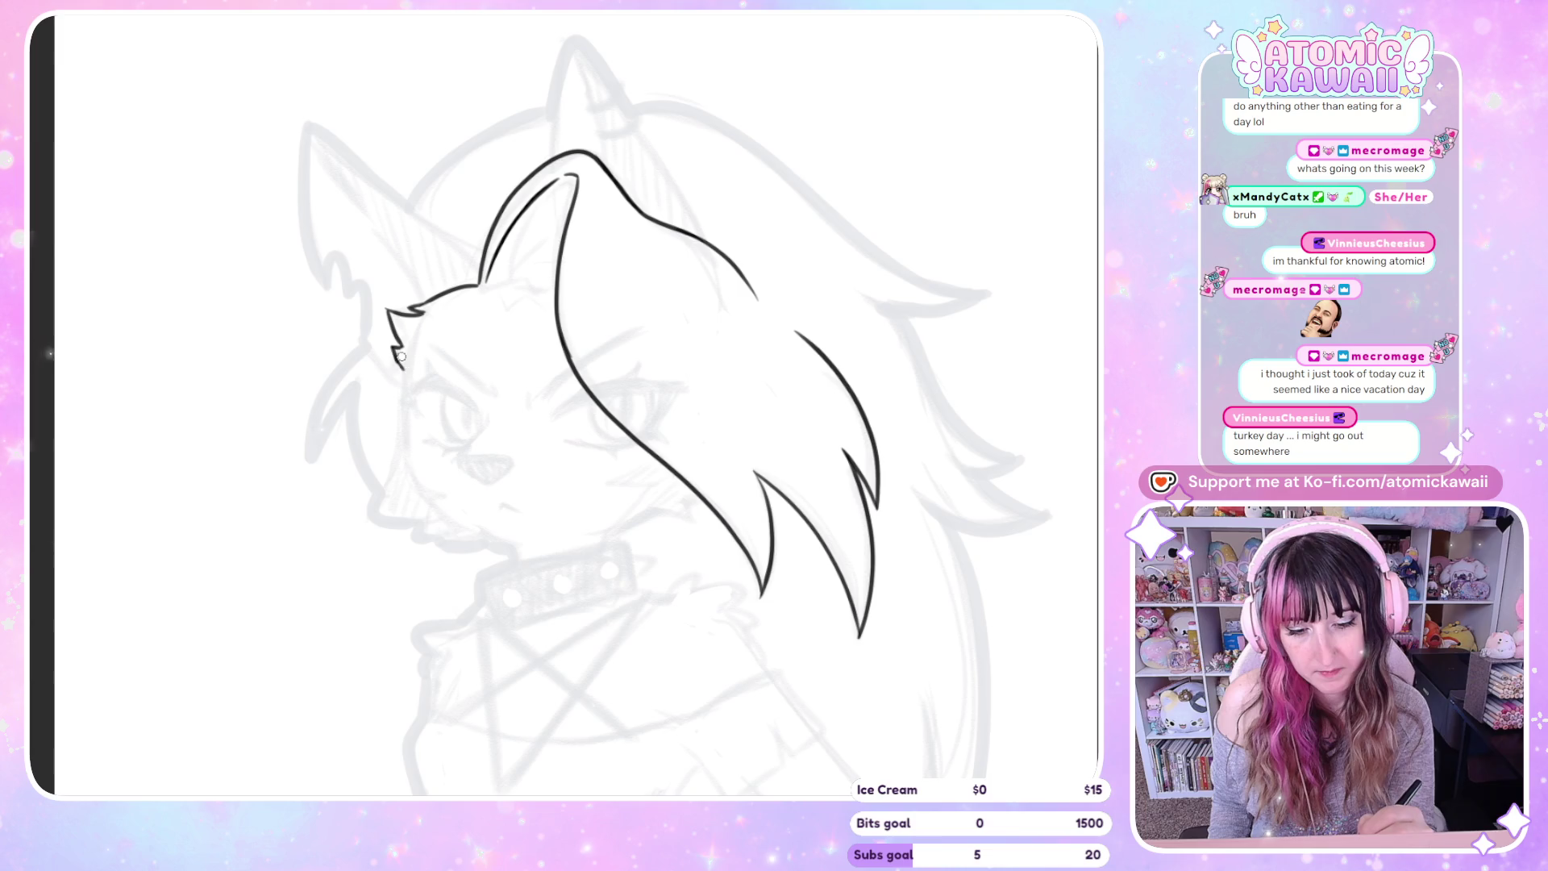
pyautogui.moveTo(393, 348); pyautogui.dragTo(404, 369)
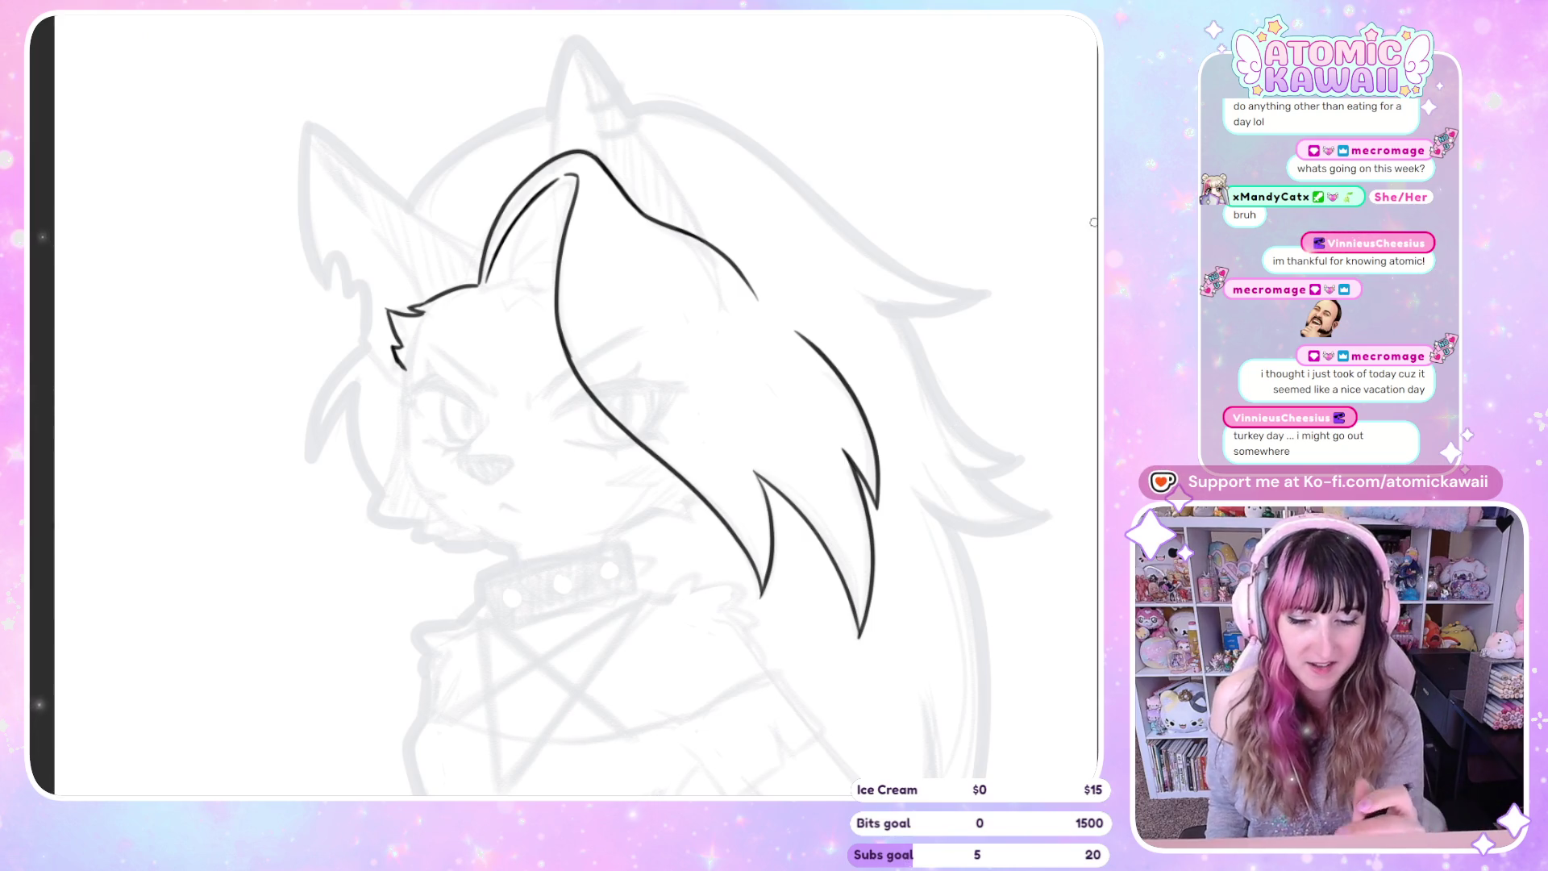
pyautogui.press('h')
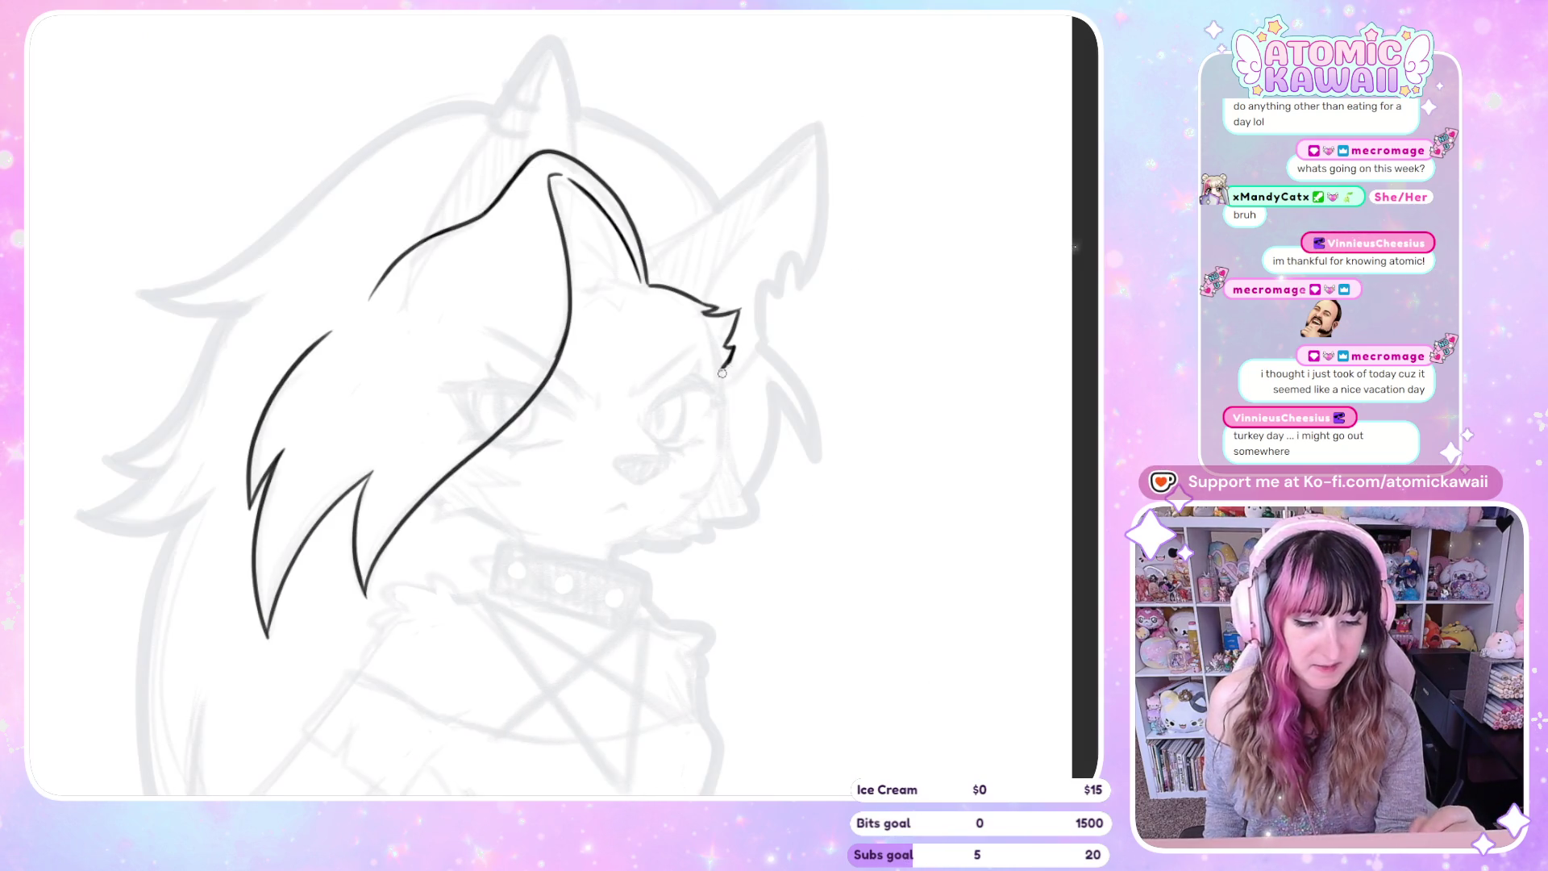
pyautogui.press('h')
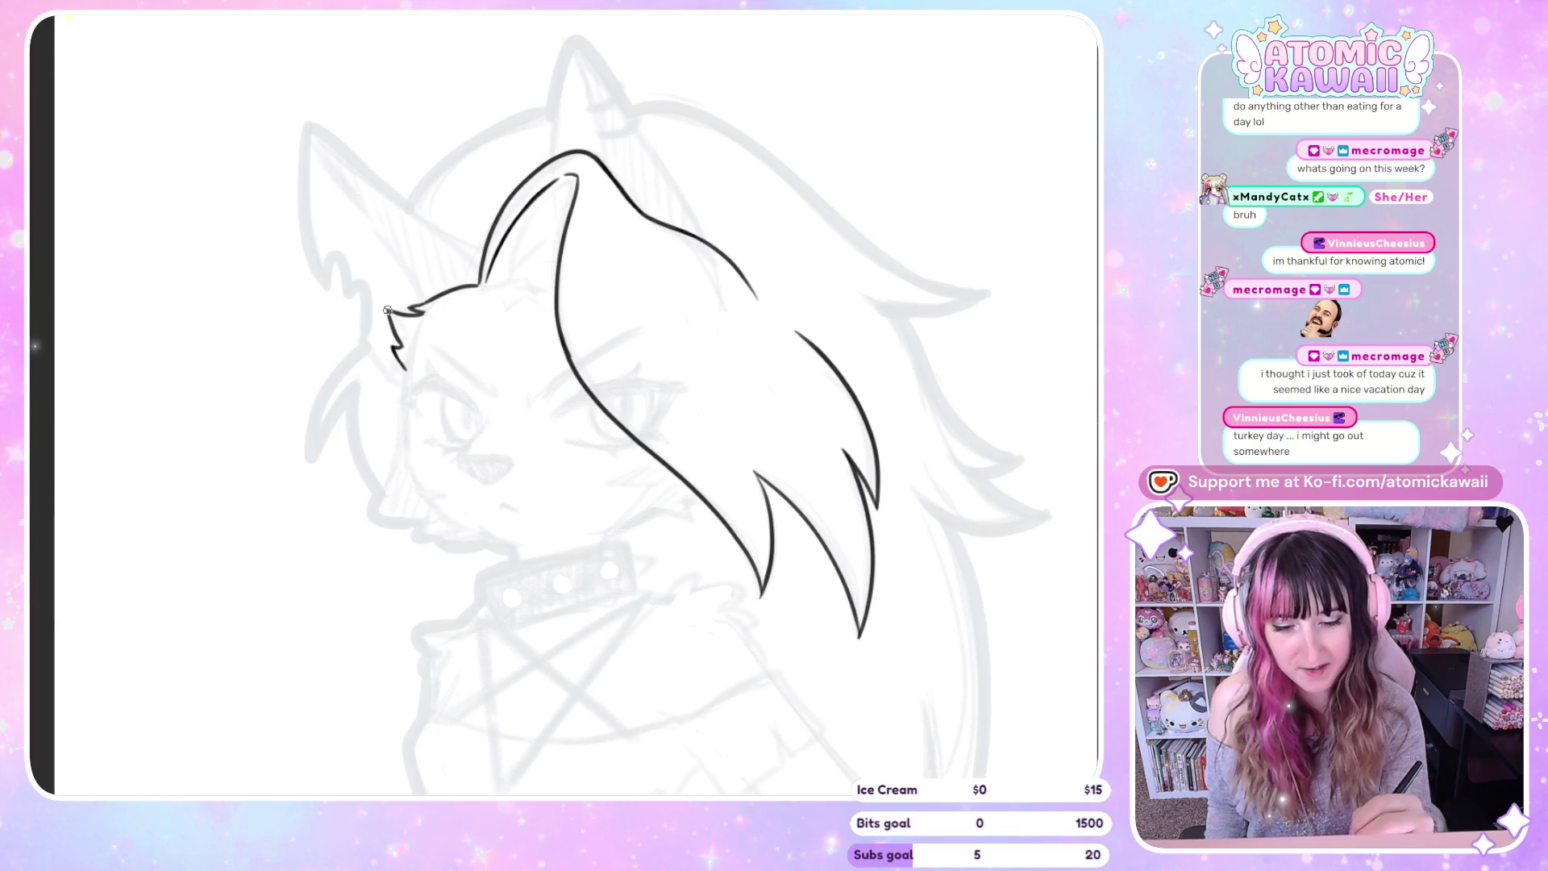
pyautogui.moveTo(403, 400); pyautogui.dragTo(404, 434)
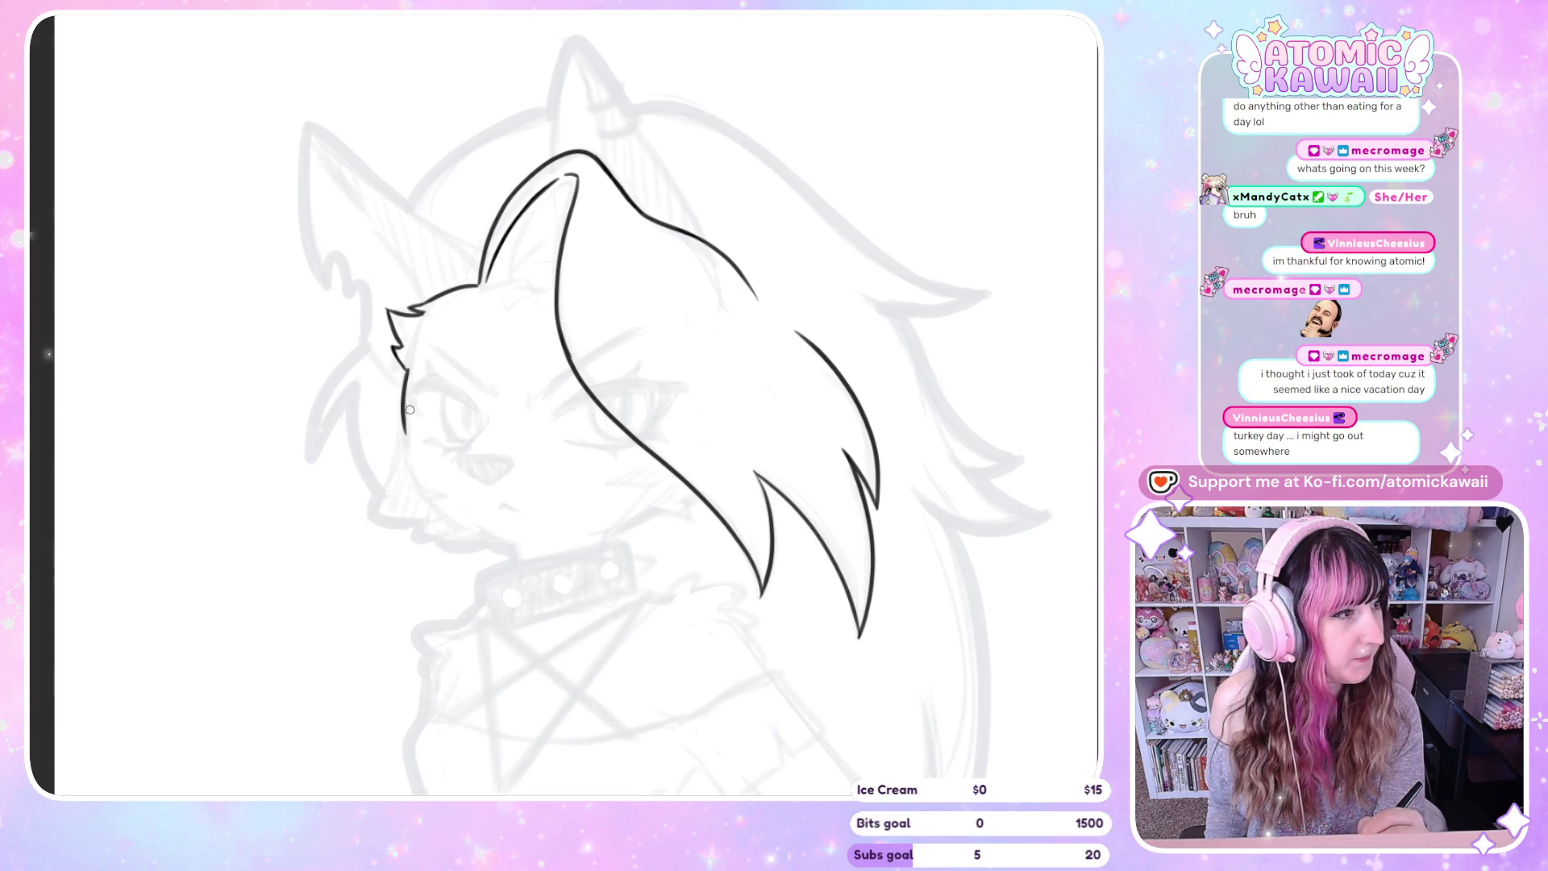
pyautogui.hotkey('ctrl', 'z')
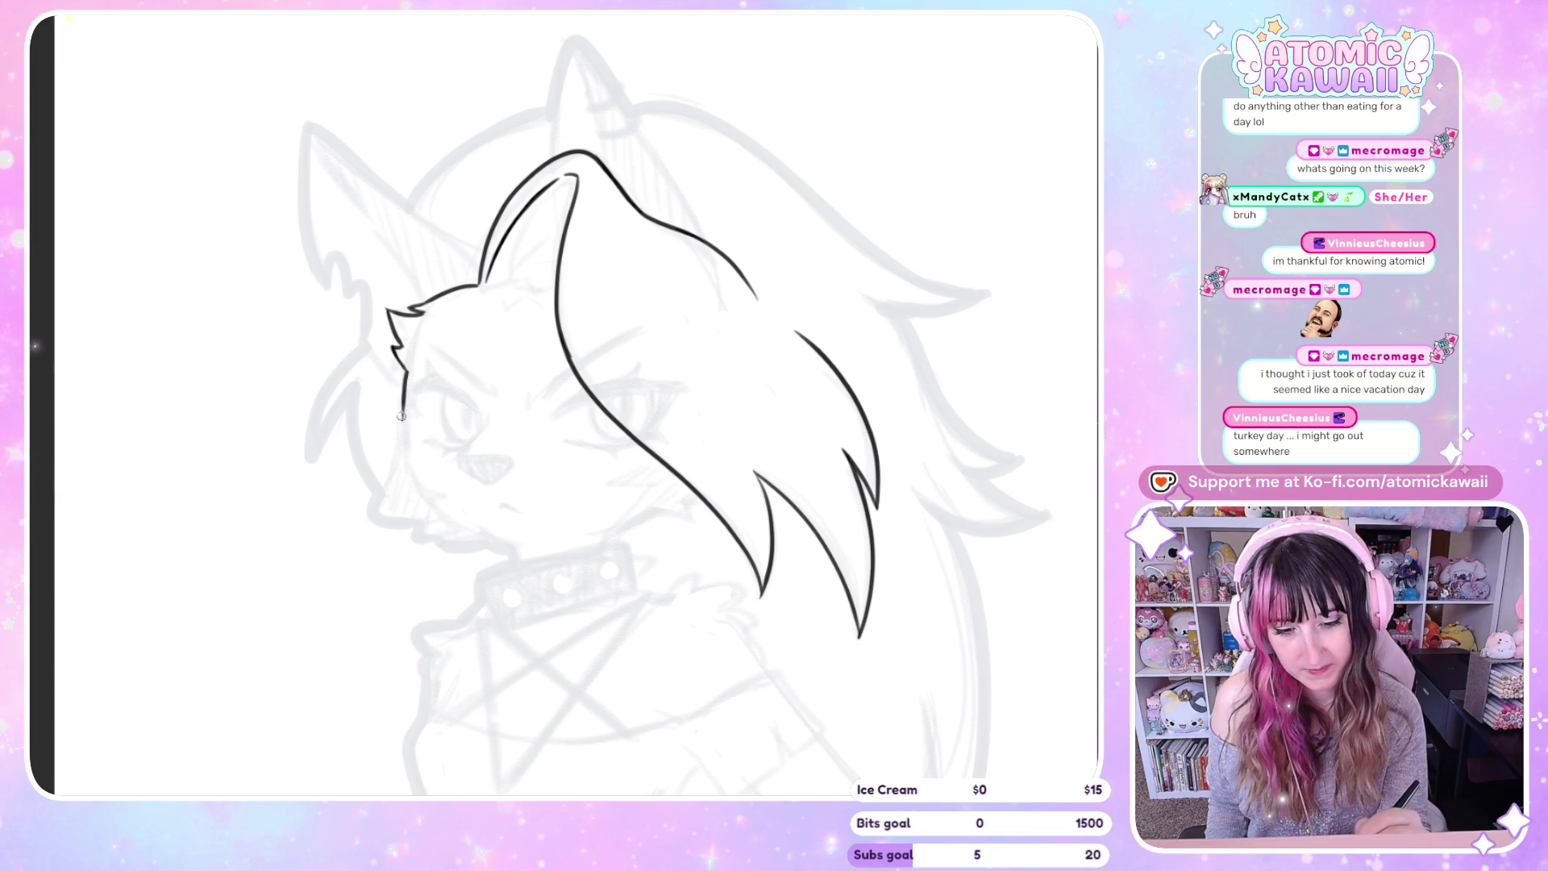
pyautogui.moveTo(403, 413); pyautogui.dragTo(369, 510)
pyautogui.hotkey('ctrl', 'z')
pyautogui.hotkey('ctrl', 'z')
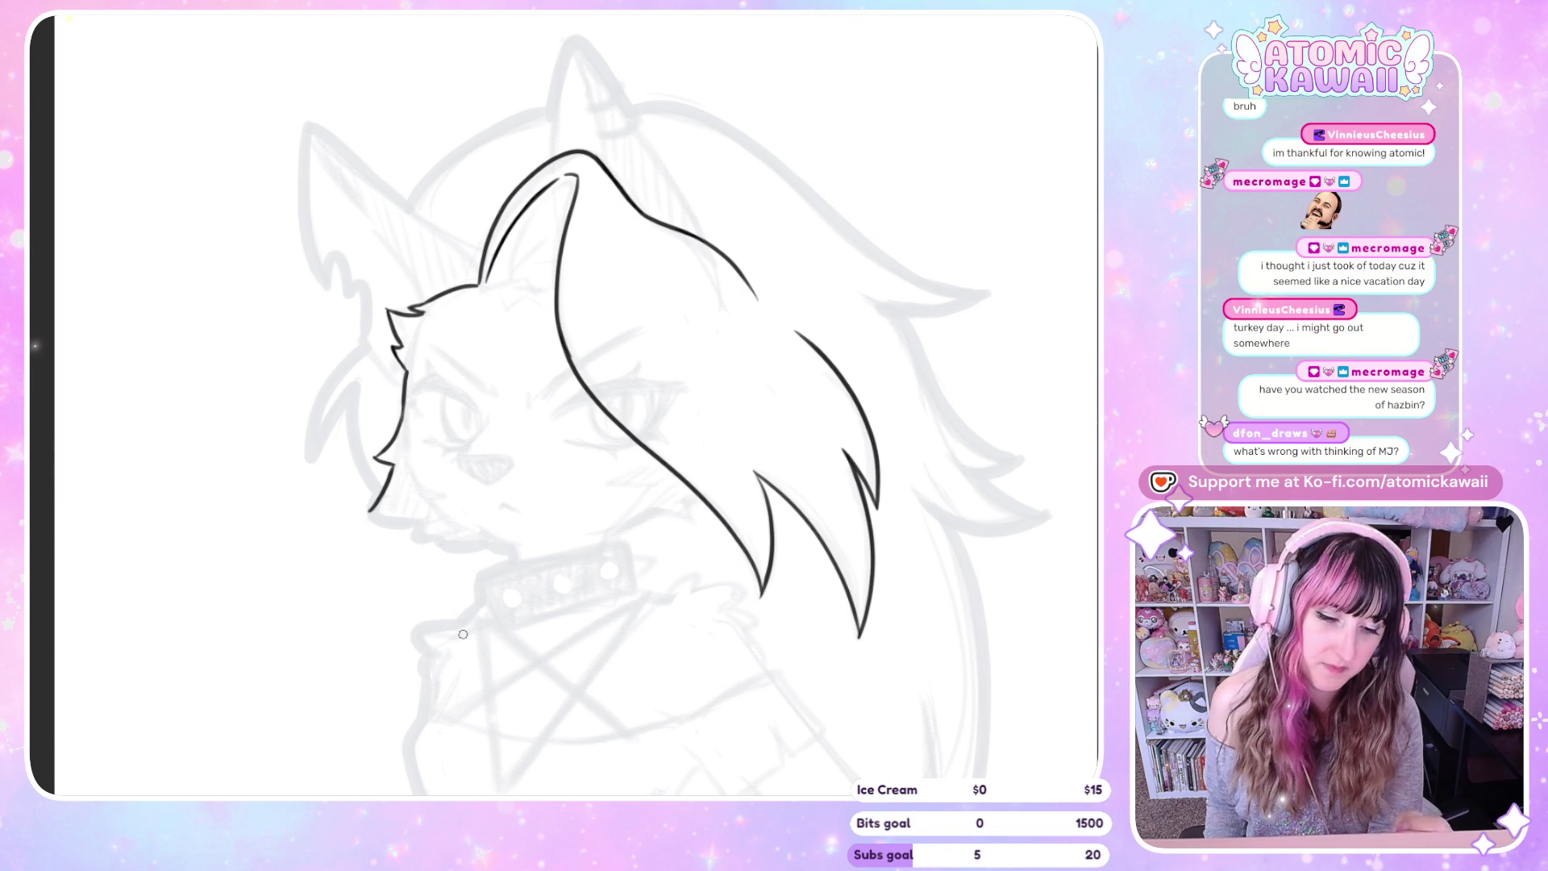
# Ink the jaw and chin edge, removing the stray tick and hook at the chin
pyautogui.moveTo(362, 498); pyautogui.dragTo(428, 509)
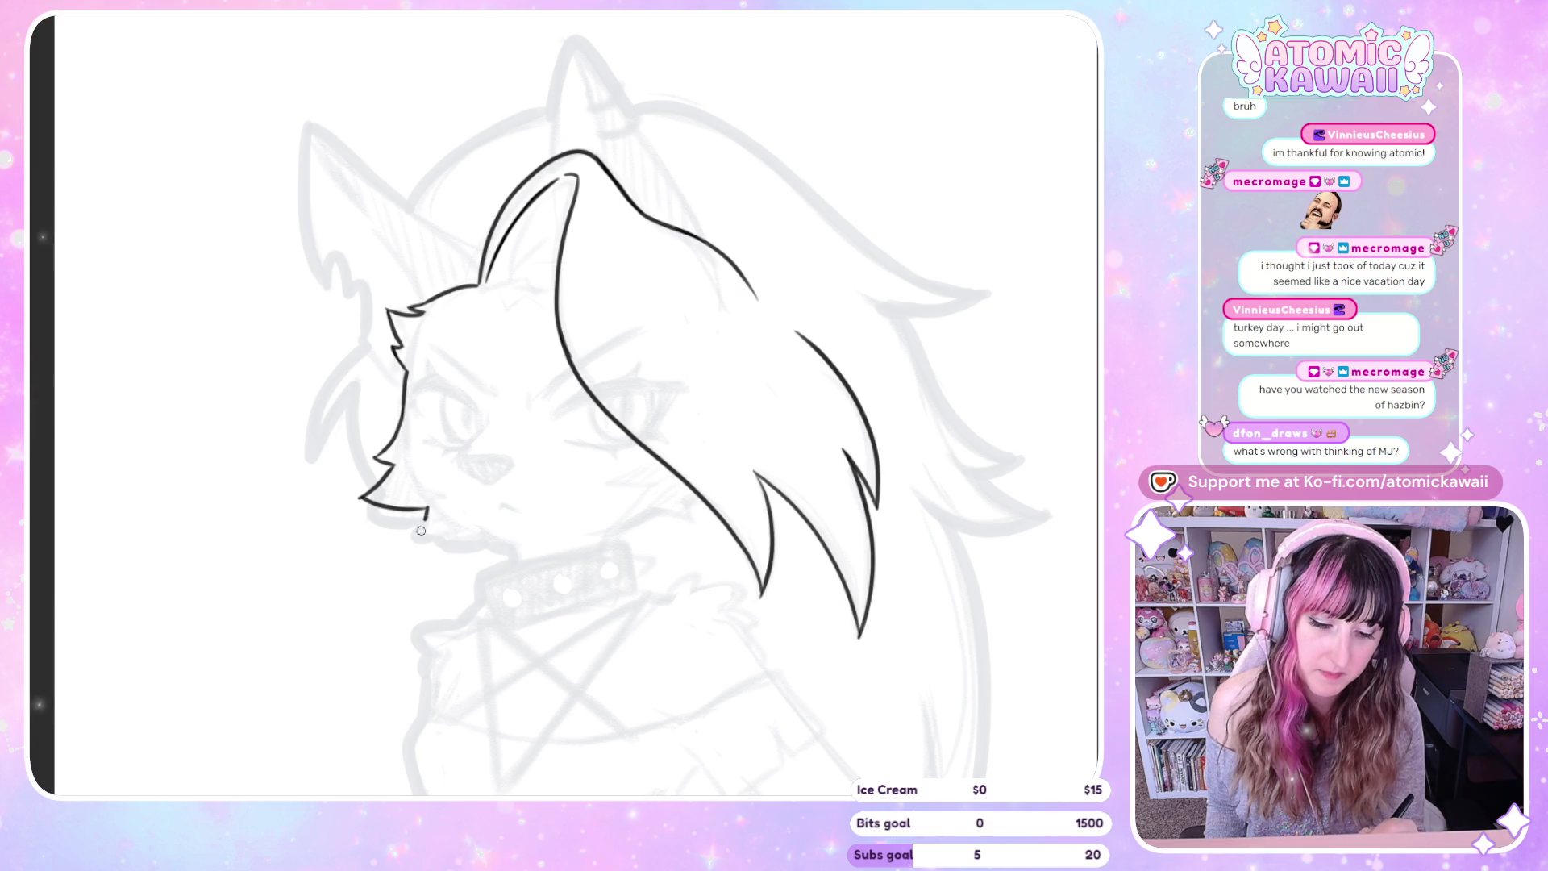
pyautogui.moveTo(444, 533); pyautogui.dragTo(449, 532)
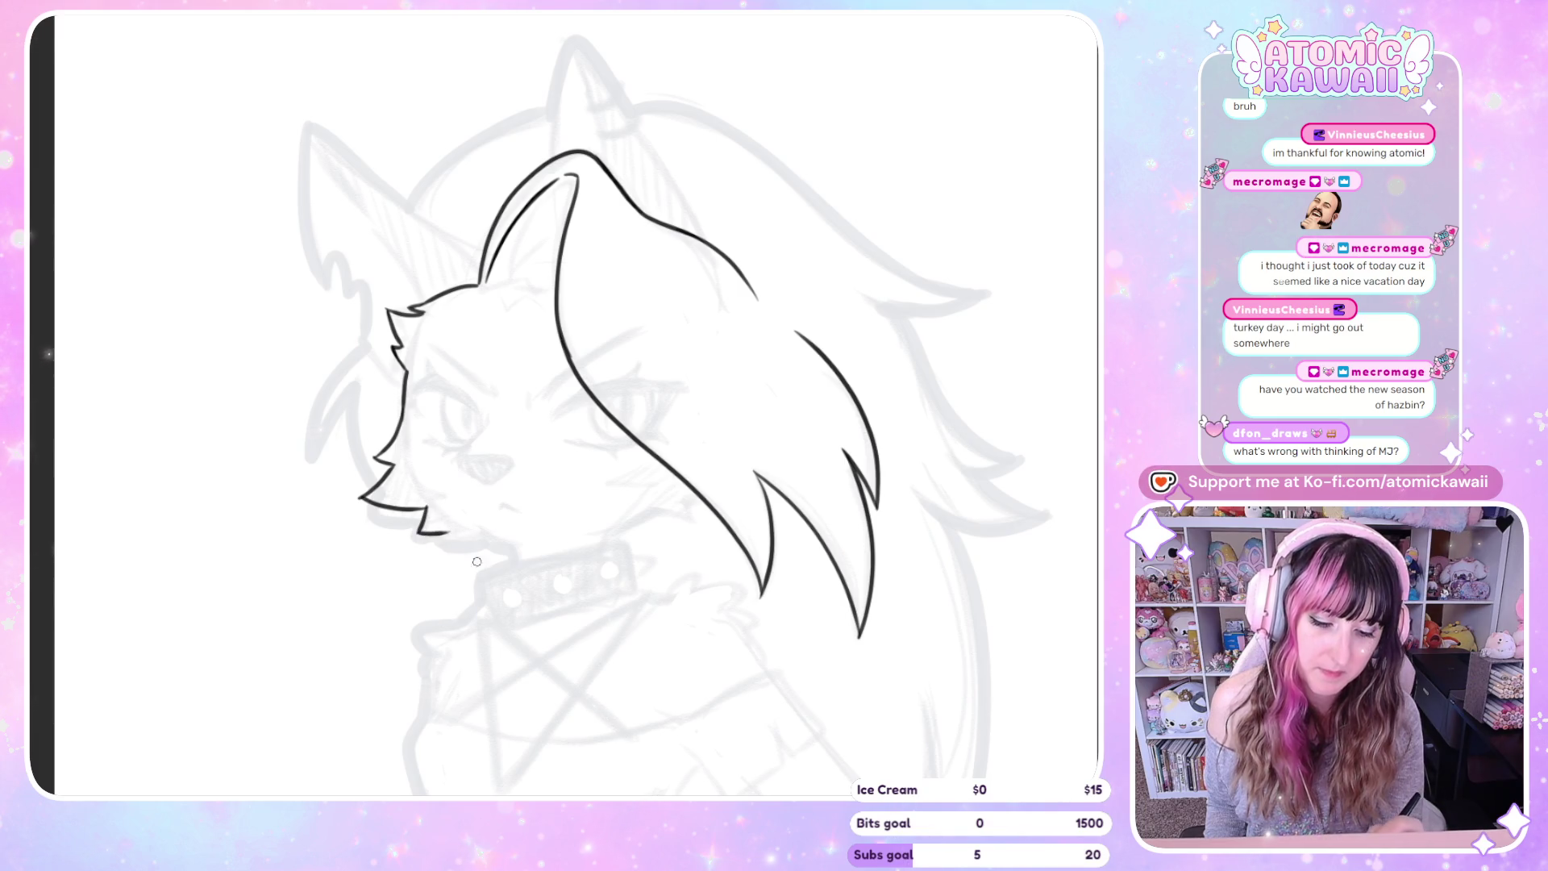
pyautogui.hotkey('ctrl', 'z')
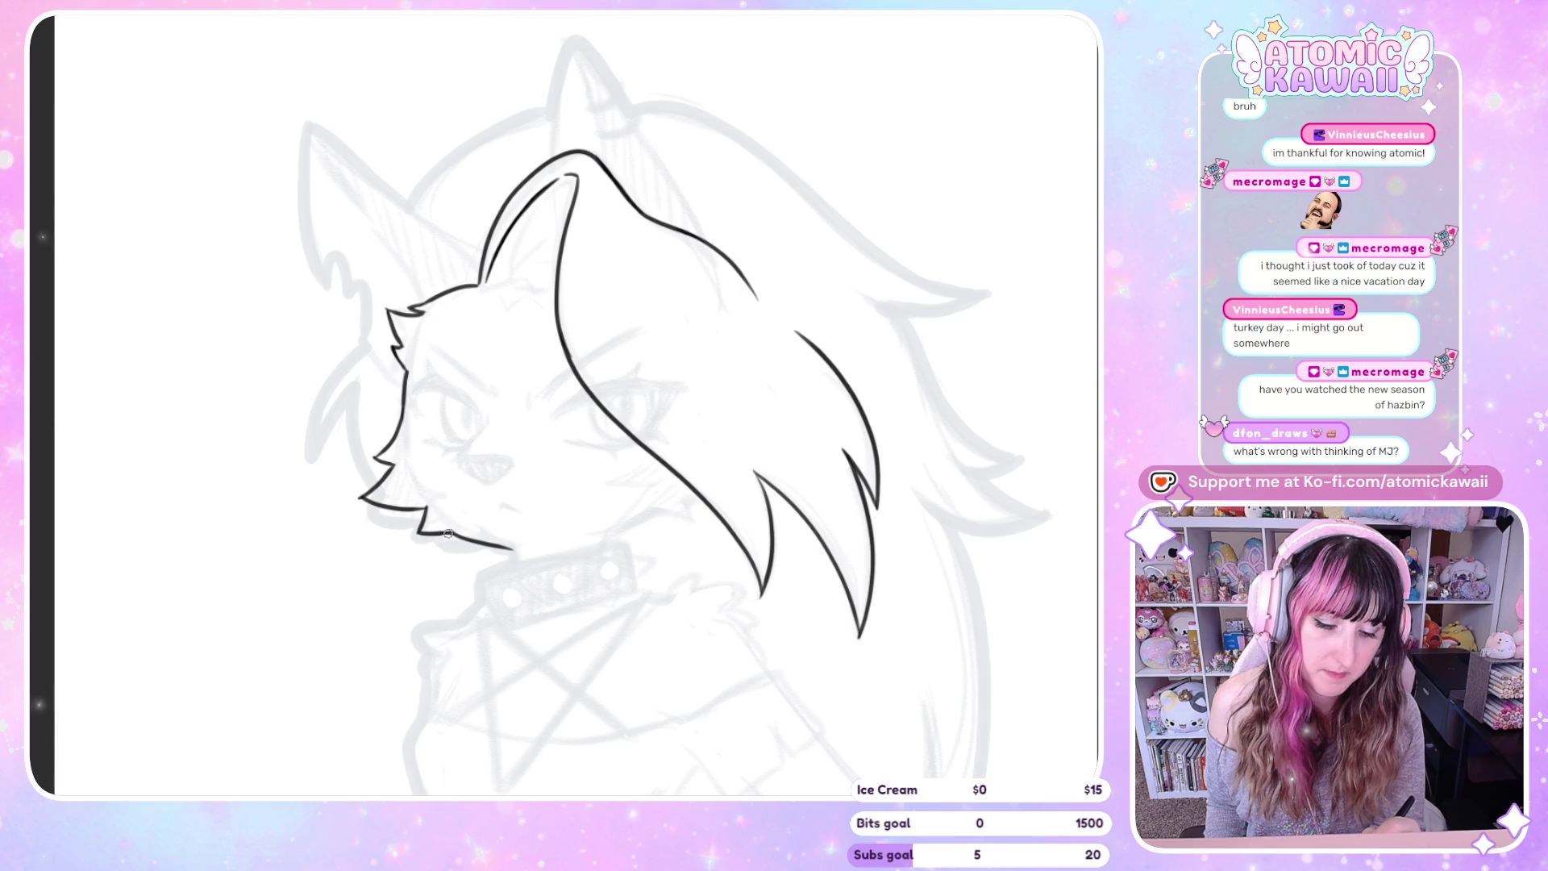
pyautogui.hotkey('ctrl', 'z')
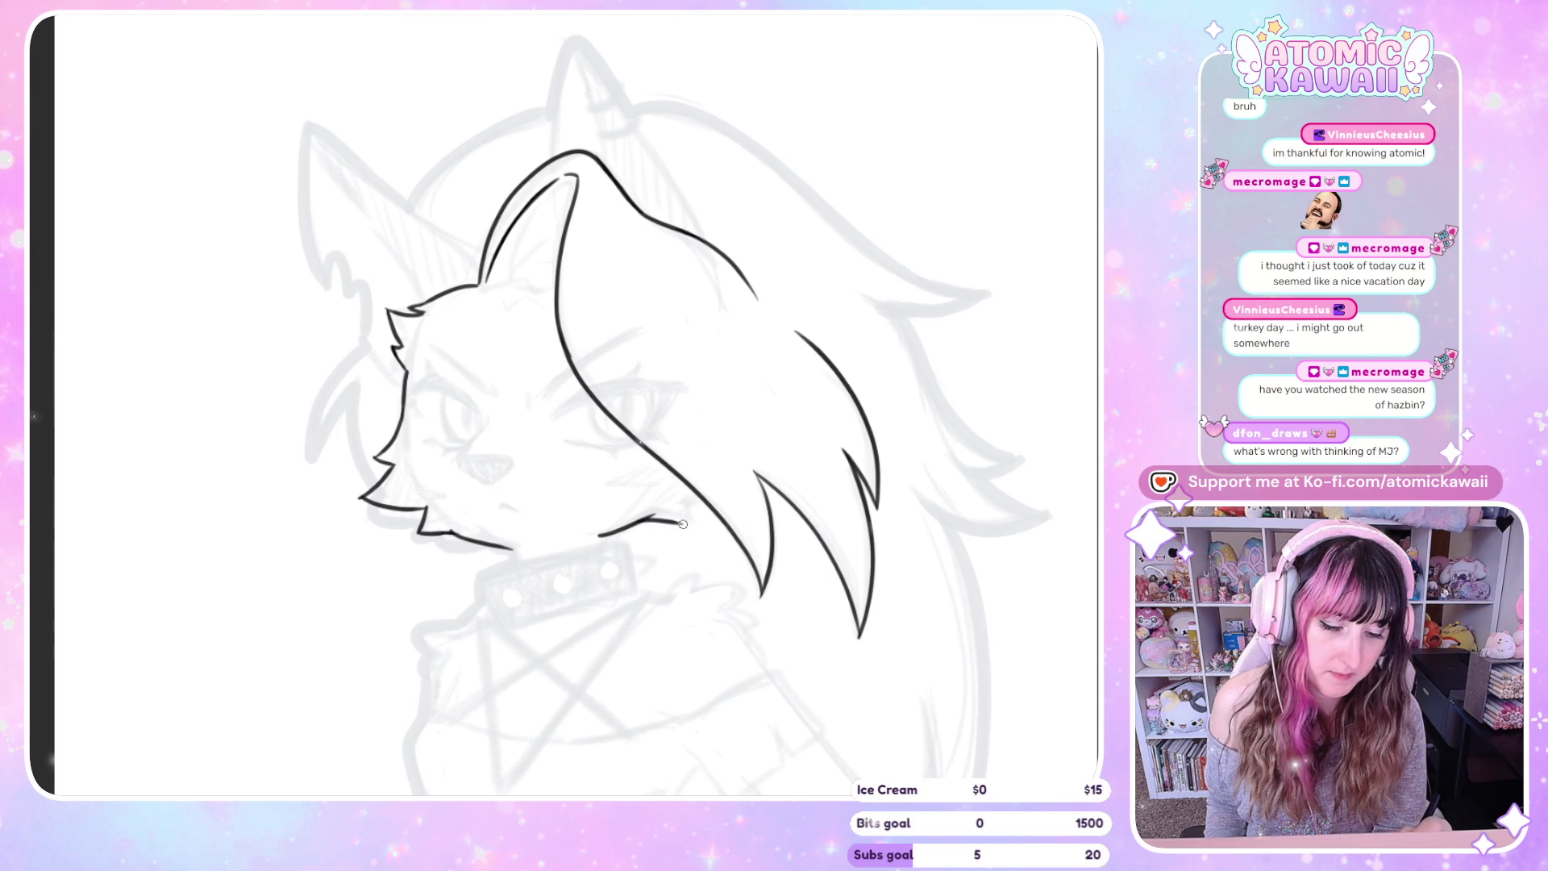
pyautogui.press('h')
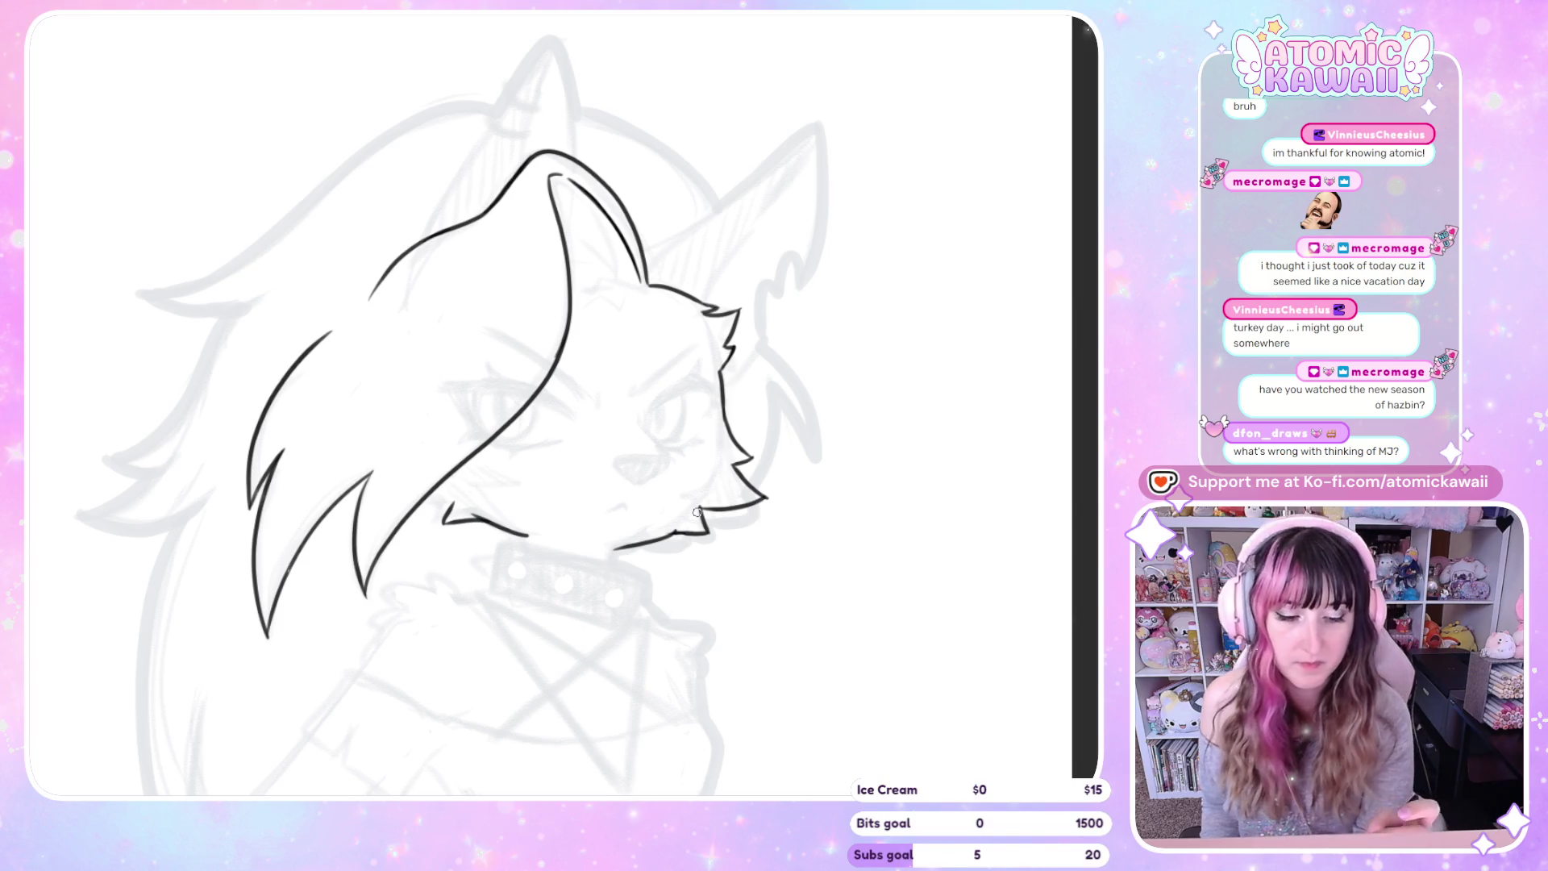
pyautogui.hotkey('ctrl', 'z')
# Redraw the short jaw stroke below the muzzle and mirror the canvas to check proportions
pyautogui.moveTo(428, 500); pyautogui.dragTo(456, 507)
pyautogui.press('h')
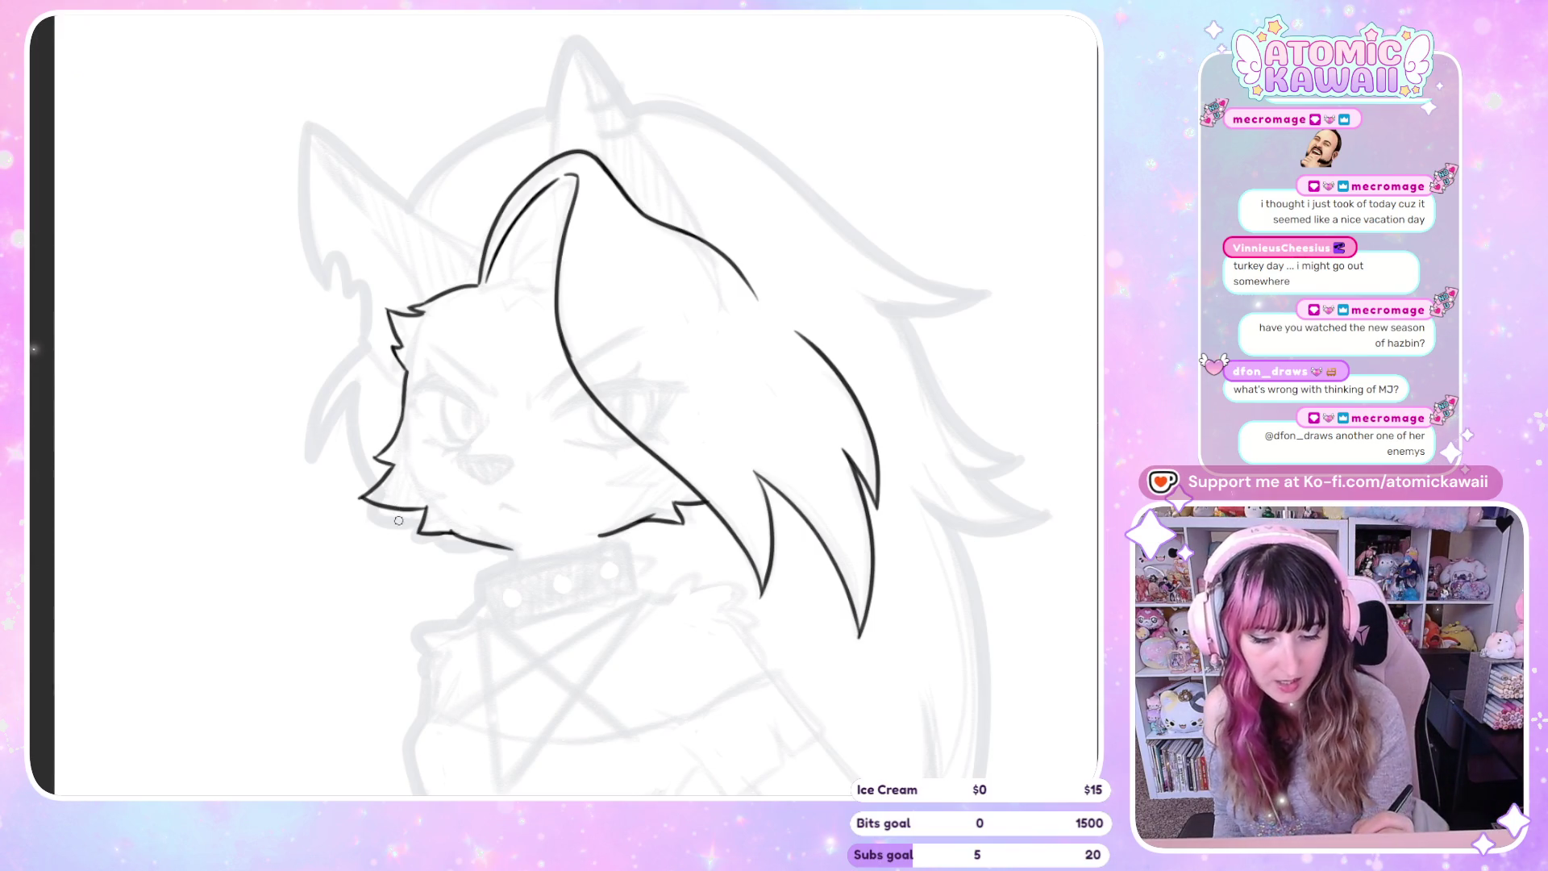
pyautogui.press('m')
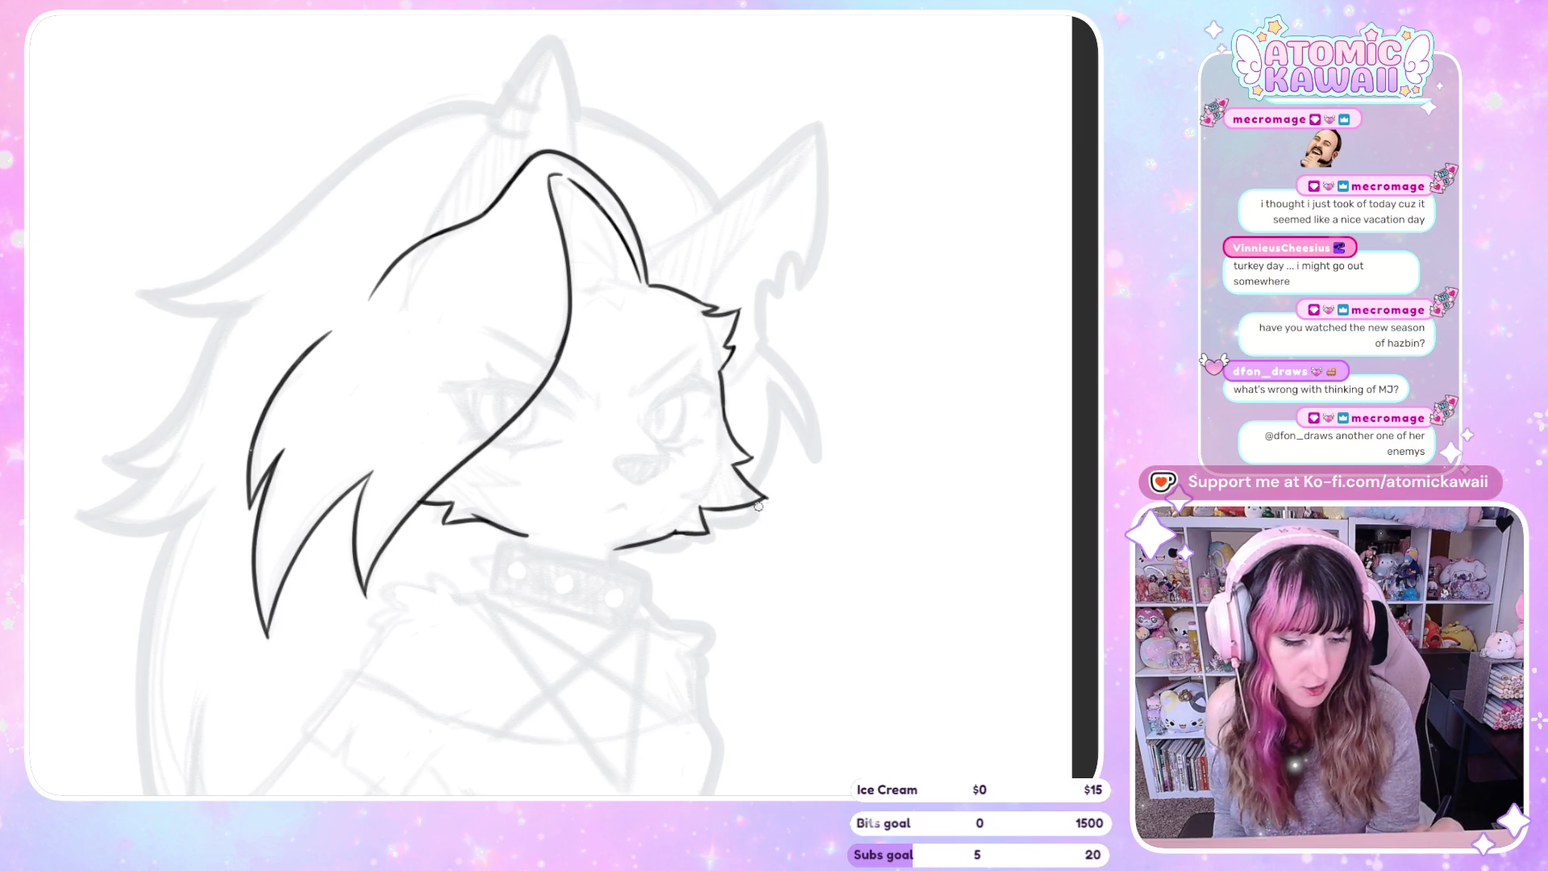
pyautogui.press('m')
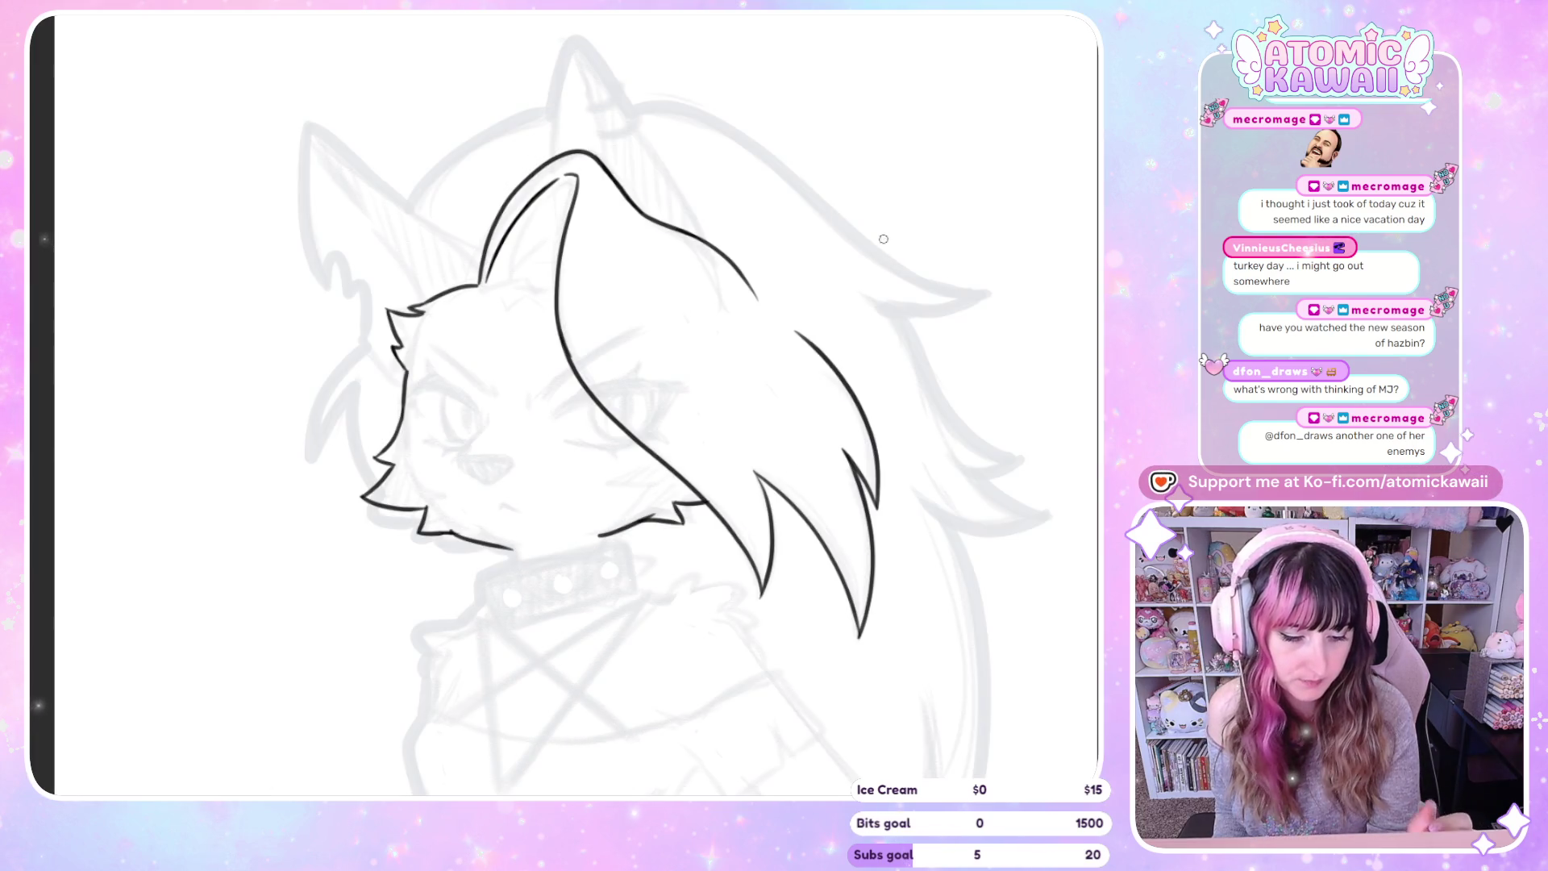
pyautogui.press('m')
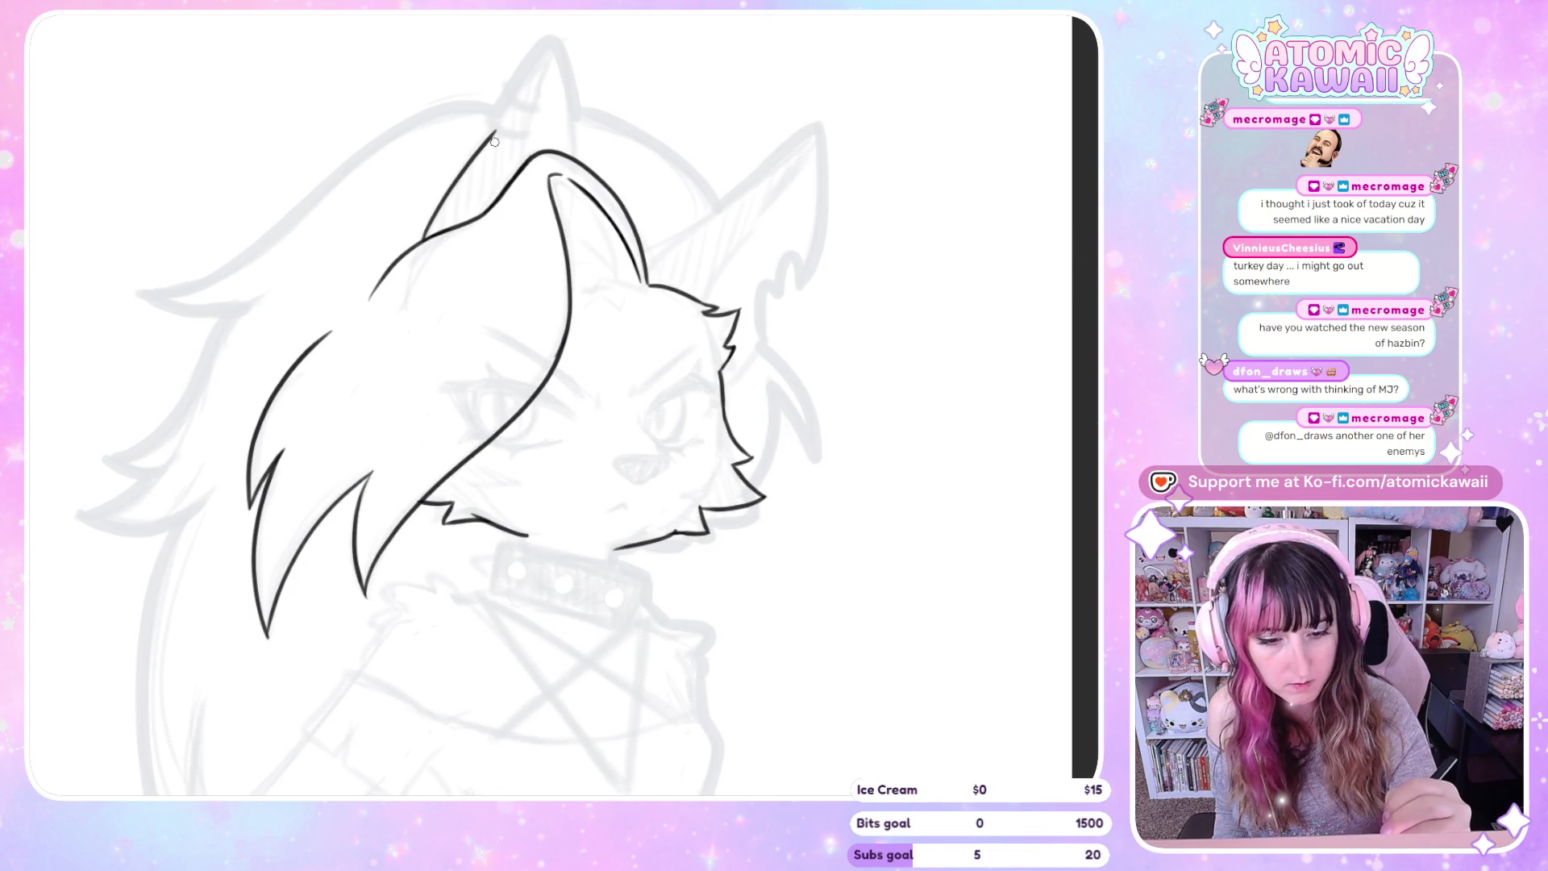
# Ink the ear edge from the head up to its pointed tip, retrying strokes and flipping to check
pyautogui.moveTo(461, 172); pyautogui.dragTo(546, 44)
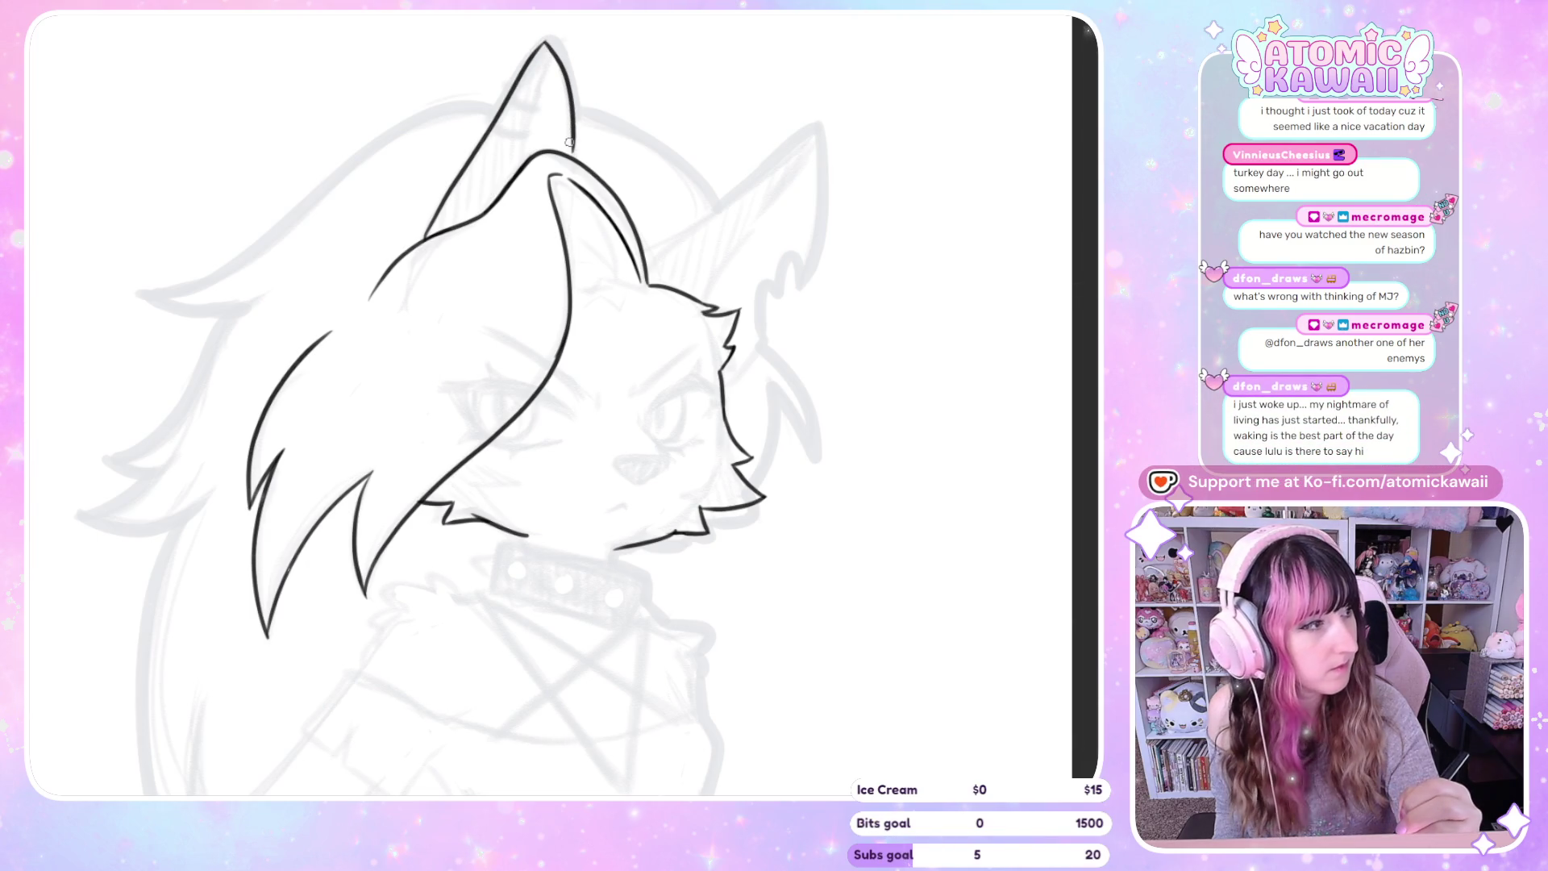
pyautogui.hotkey('ctrl', 'z')
pyautogui.hotkey('ctrl', 'z')
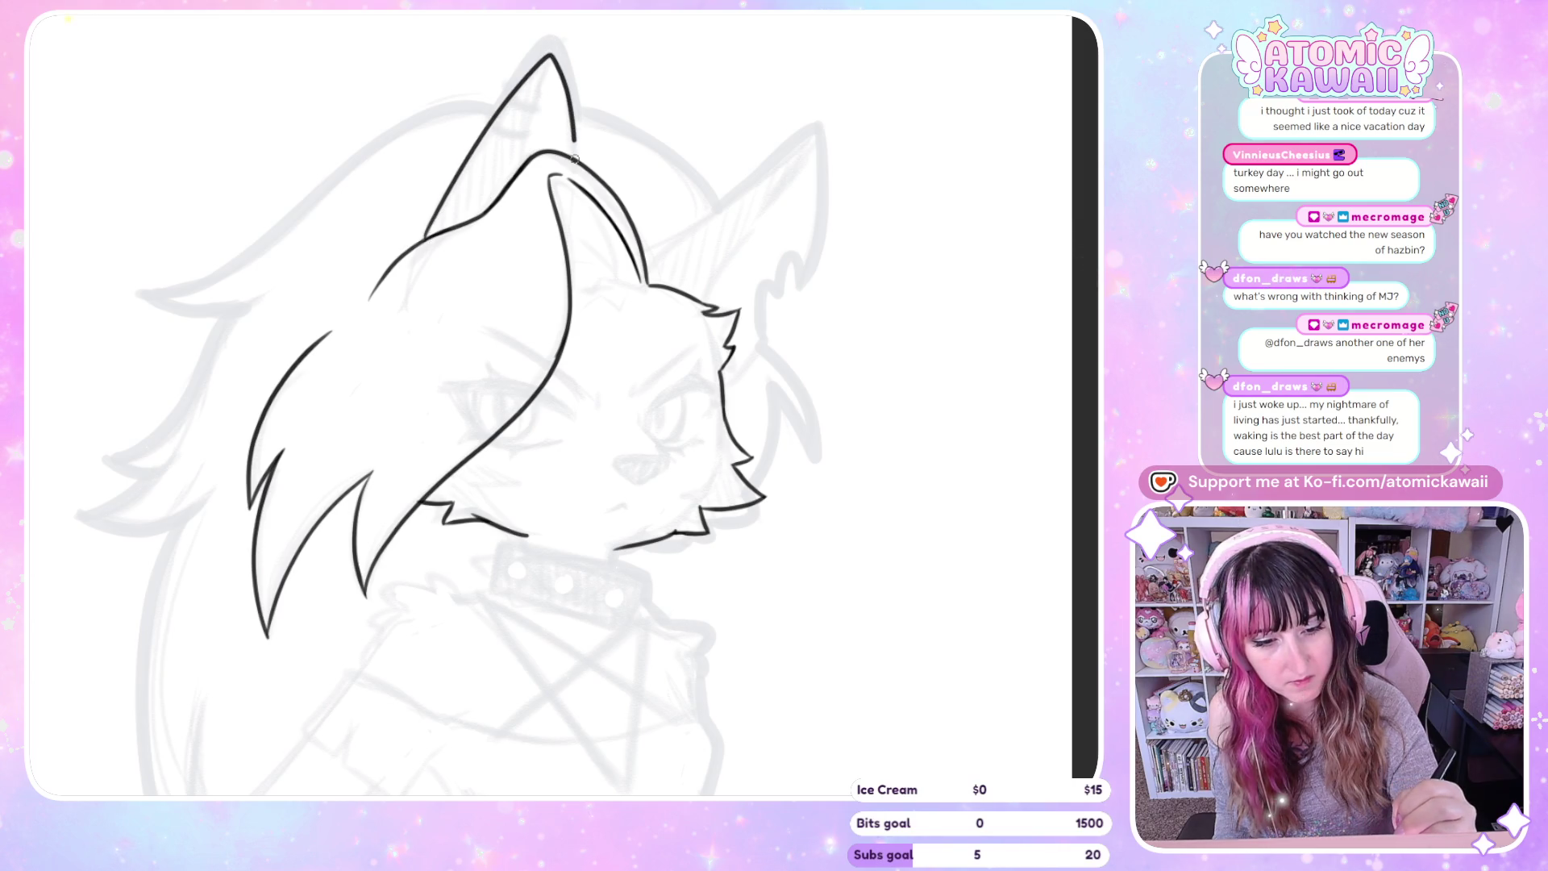
pyautogui.moveTo(574, 142); pyautogui.dragTo(575, 161)
pyautogui.press('m')
pyautogui.hotkey('ctrl', 'z')
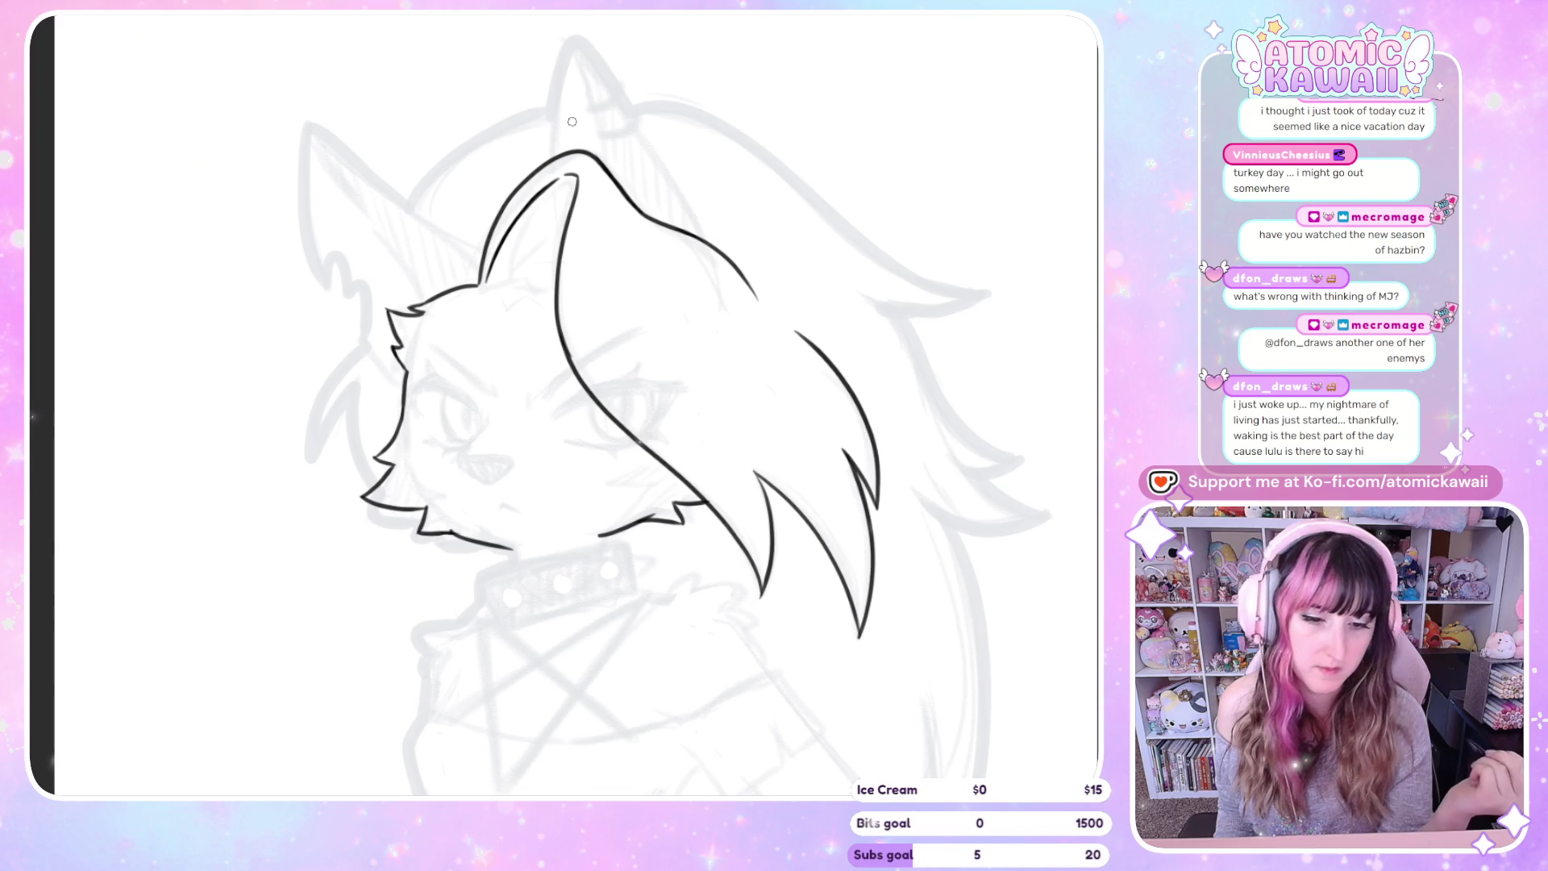
pyautogui.press('m')
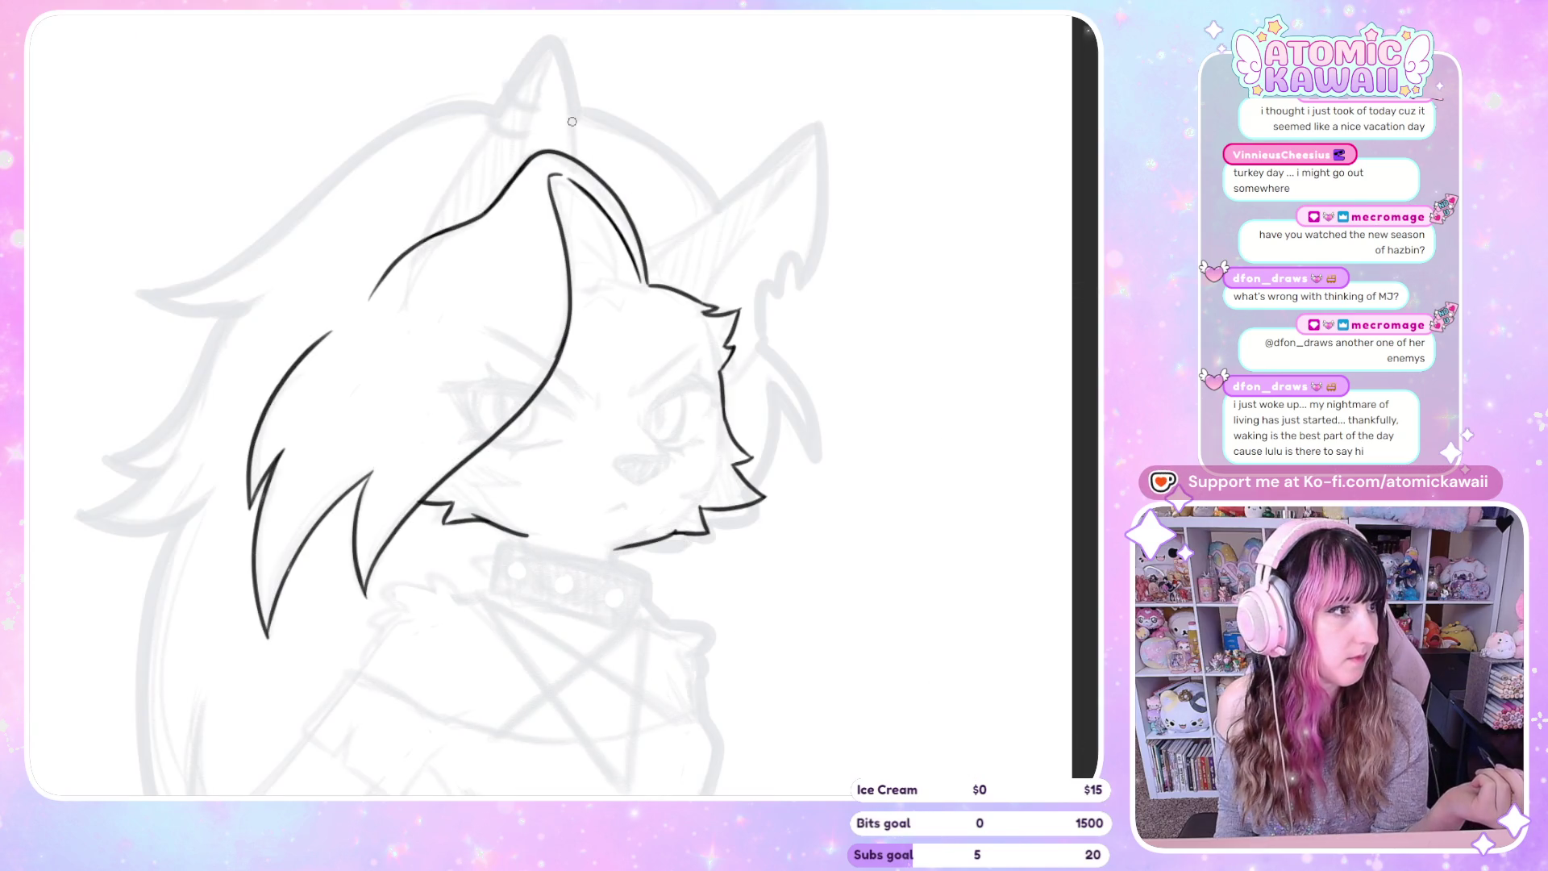
pyautogui.moveTo(432, 215); pyautogui.dragTo(552, 53)
pyautogui.press('h')
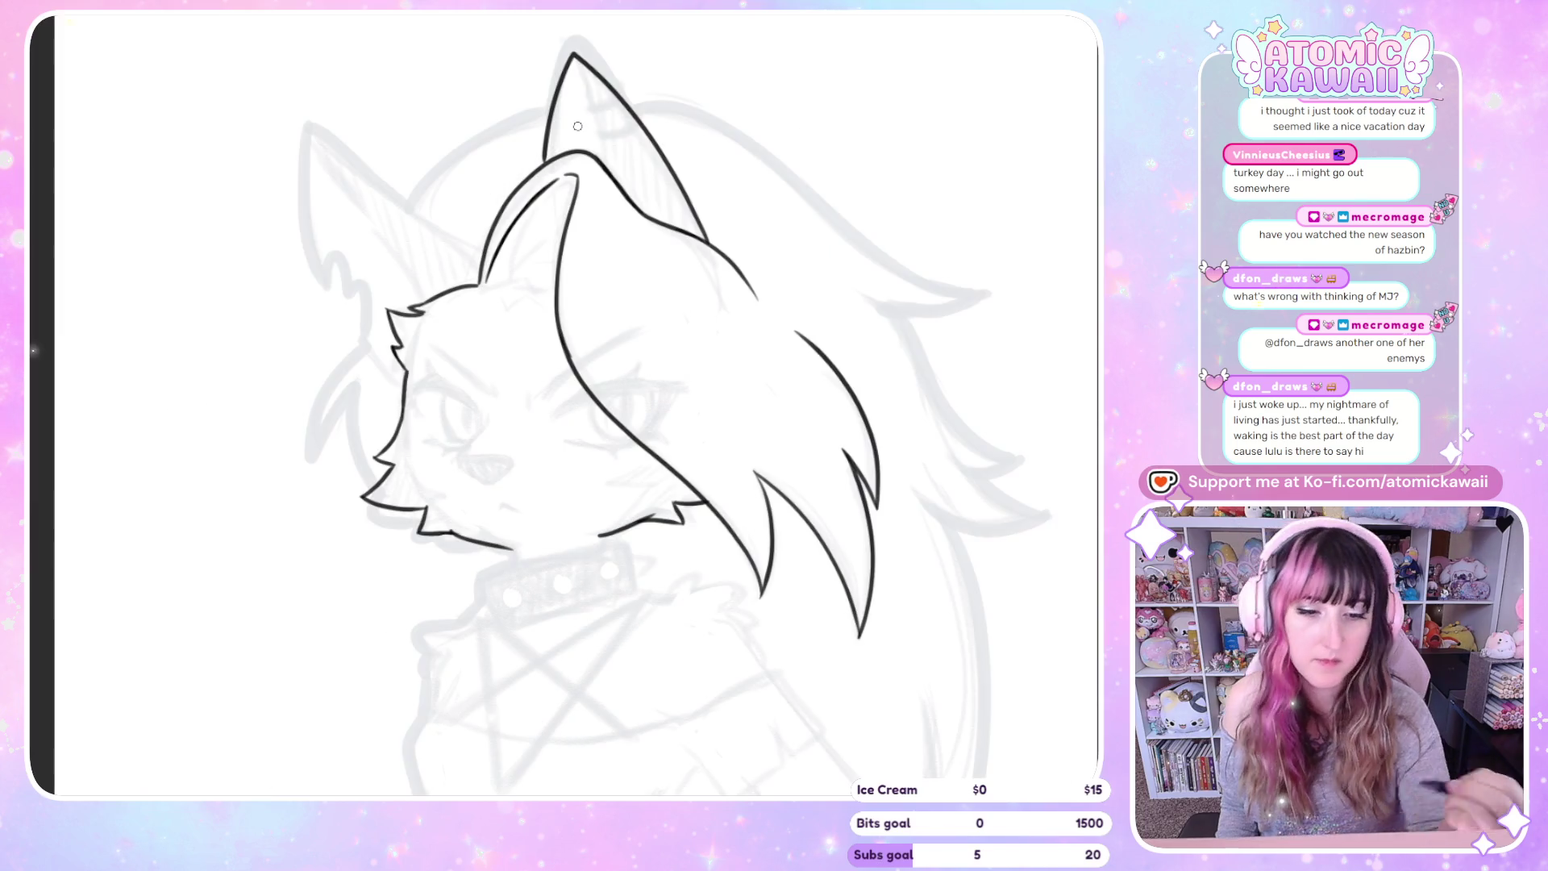
pyautogui.press('h')
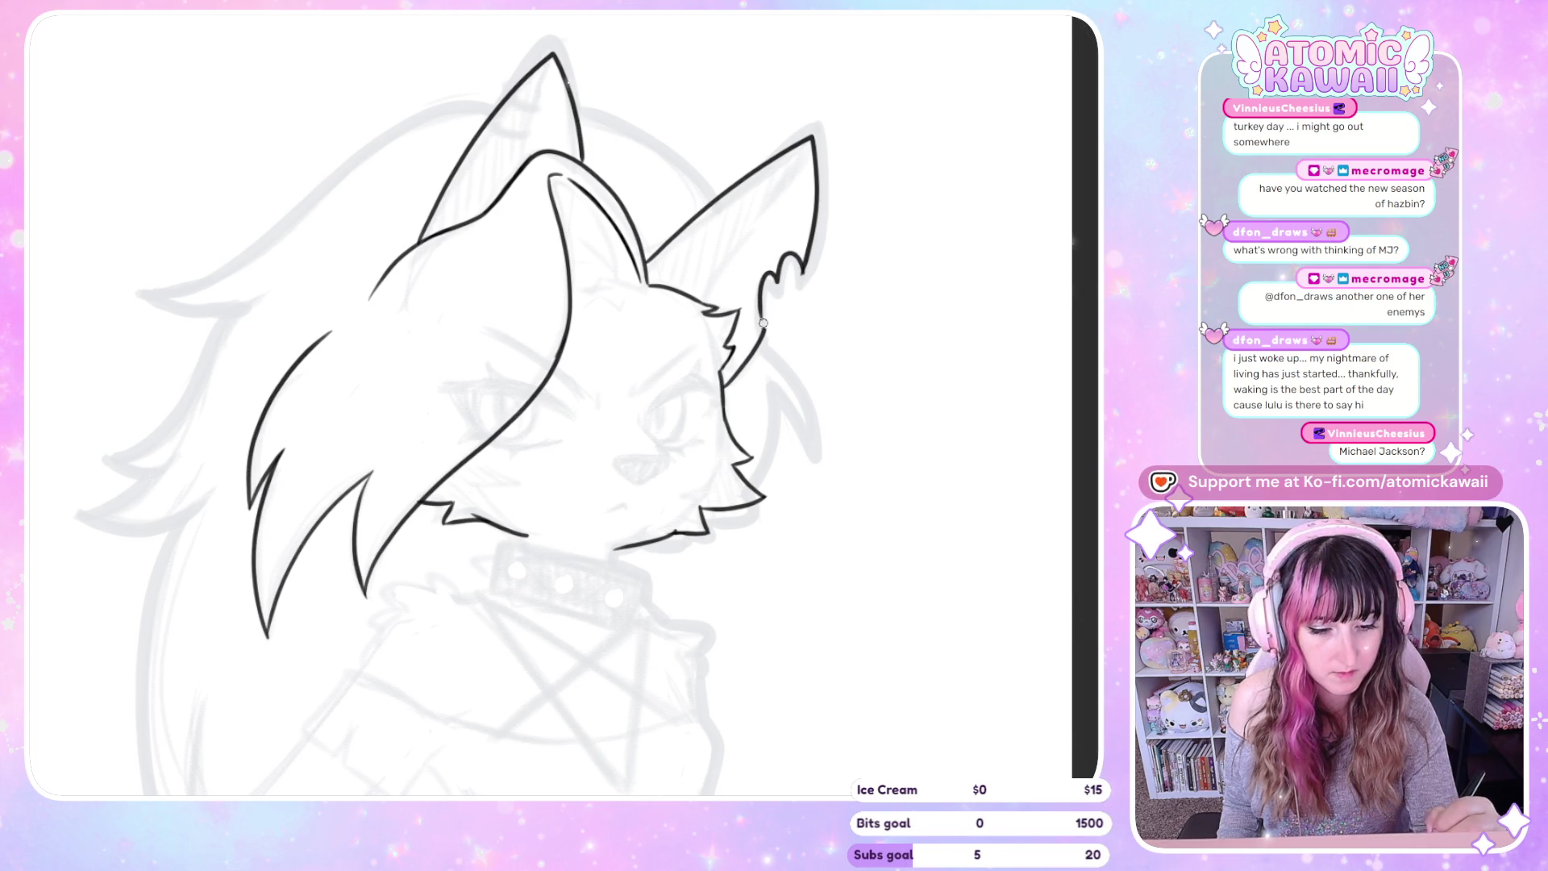
pyautogui.press('m')
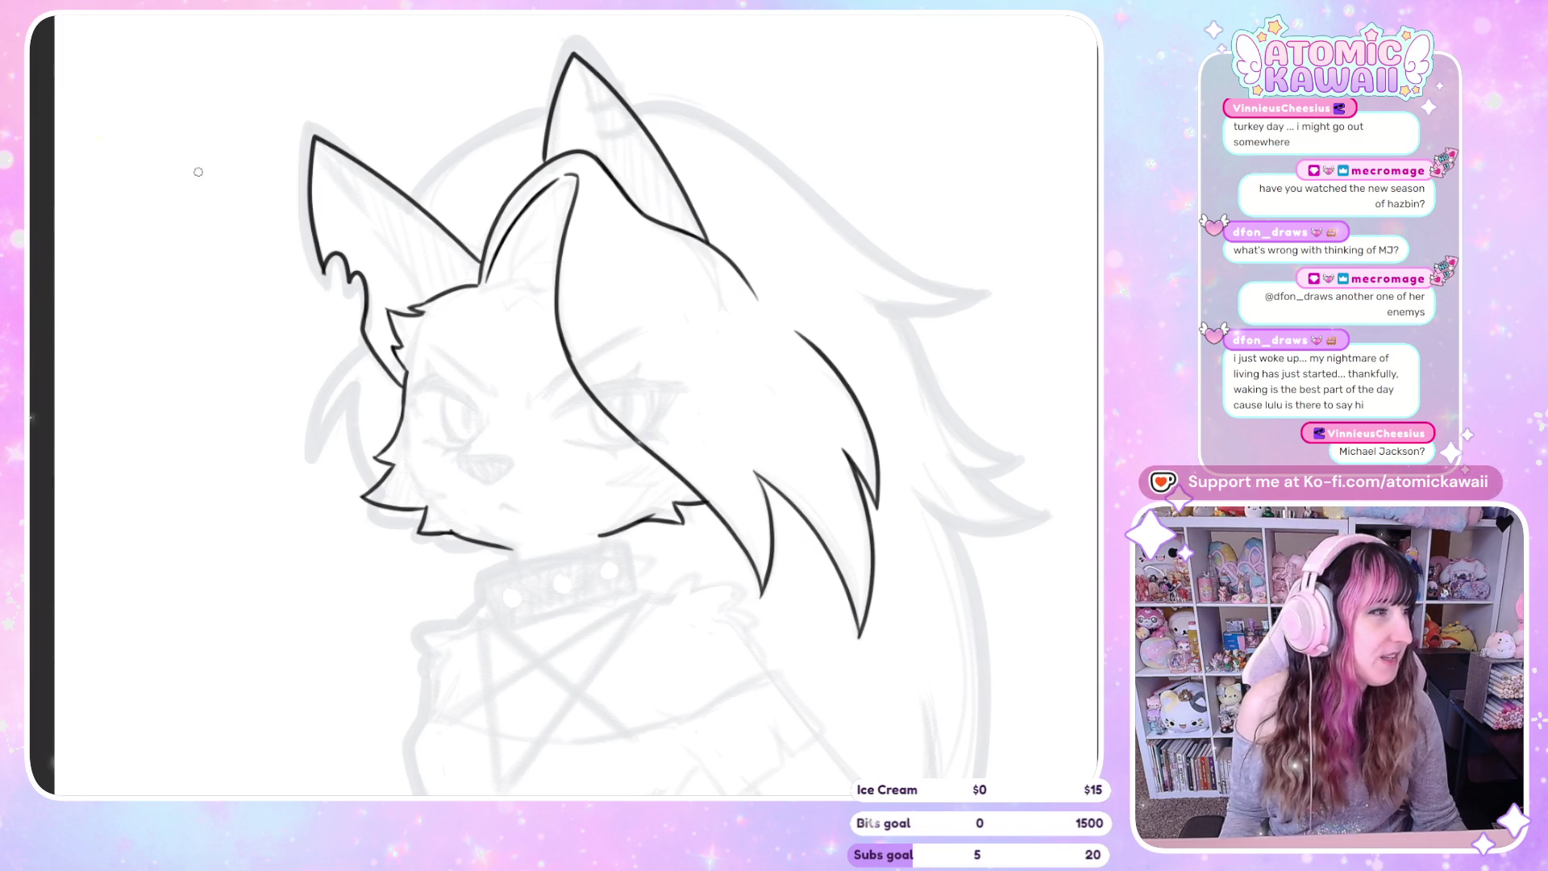
pyautogui.scroll(2, 217, 187)
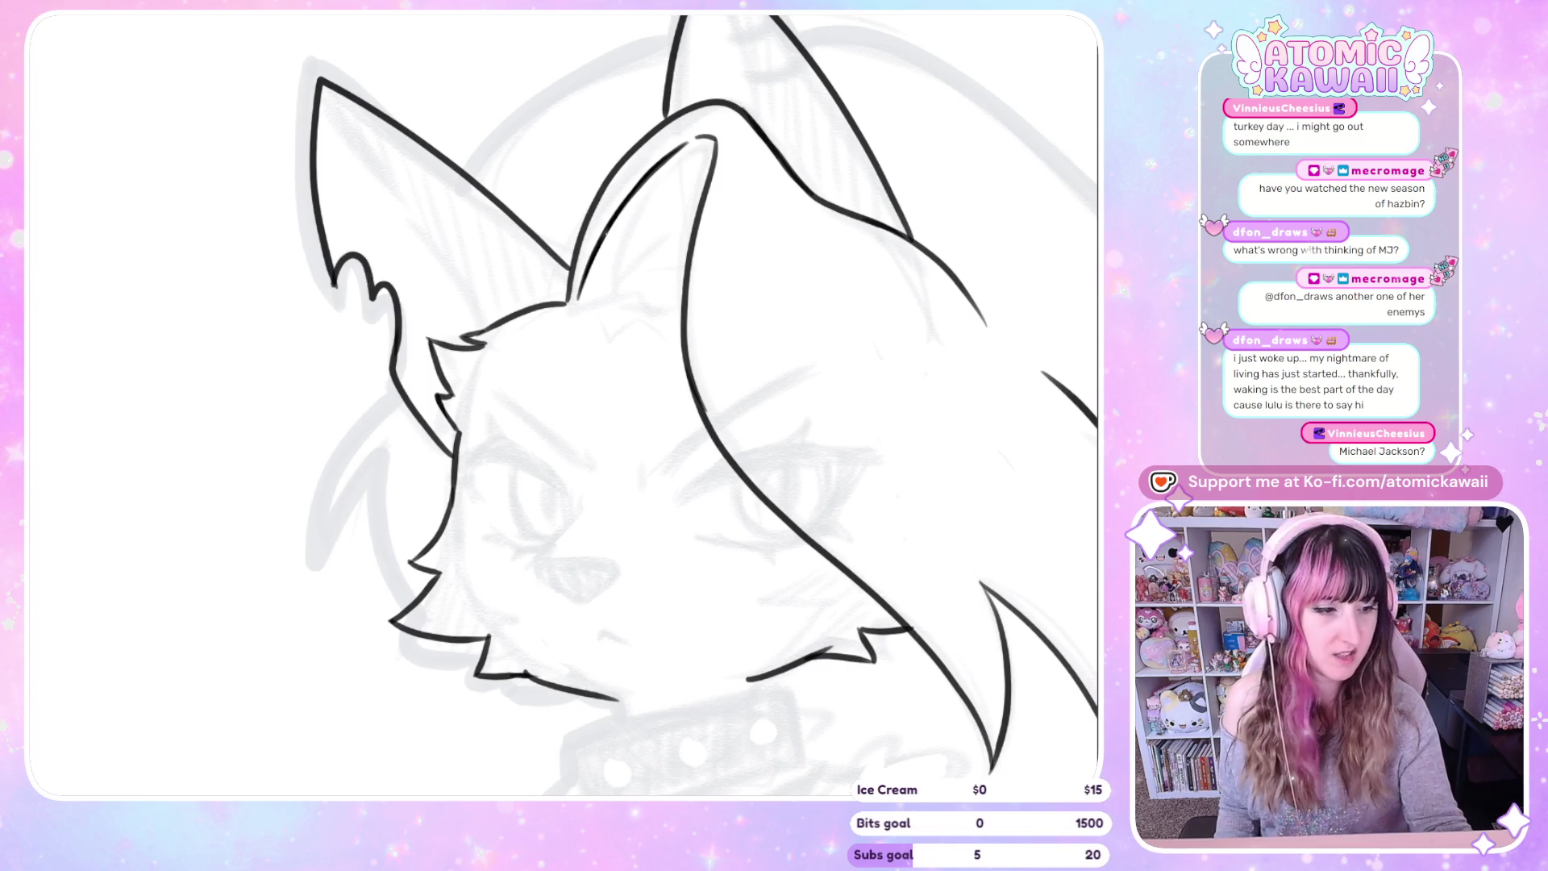
# Select the ear tuft area and redraw the left ear's outer outline from tip to inner ear
pyautogui.moveTo(387, 244); pyautogui.dragTo(415, 254)
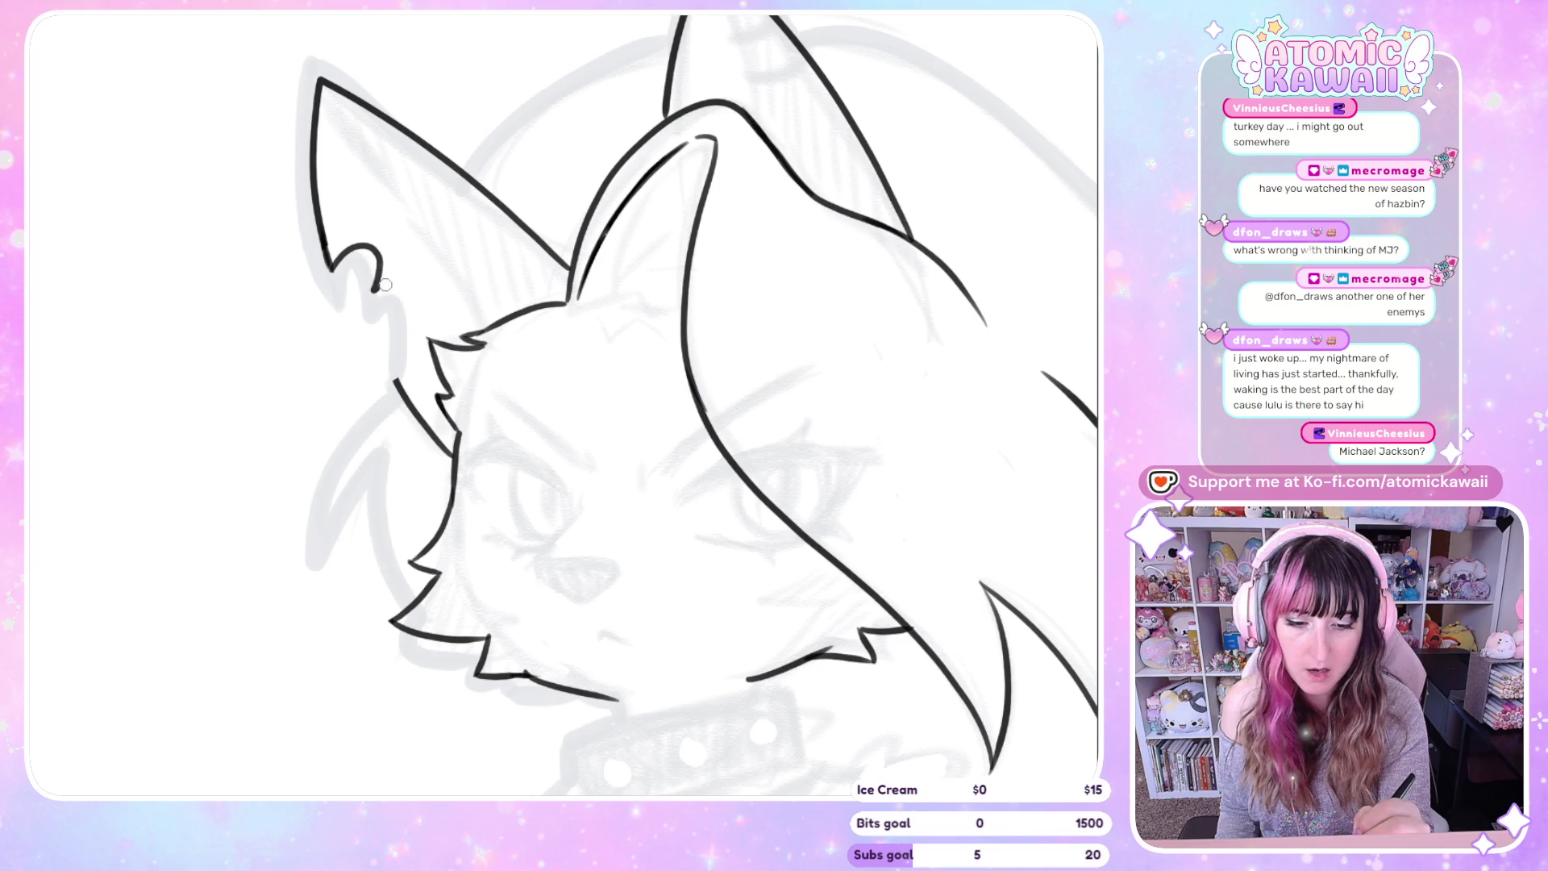
pyautogui.press('h')
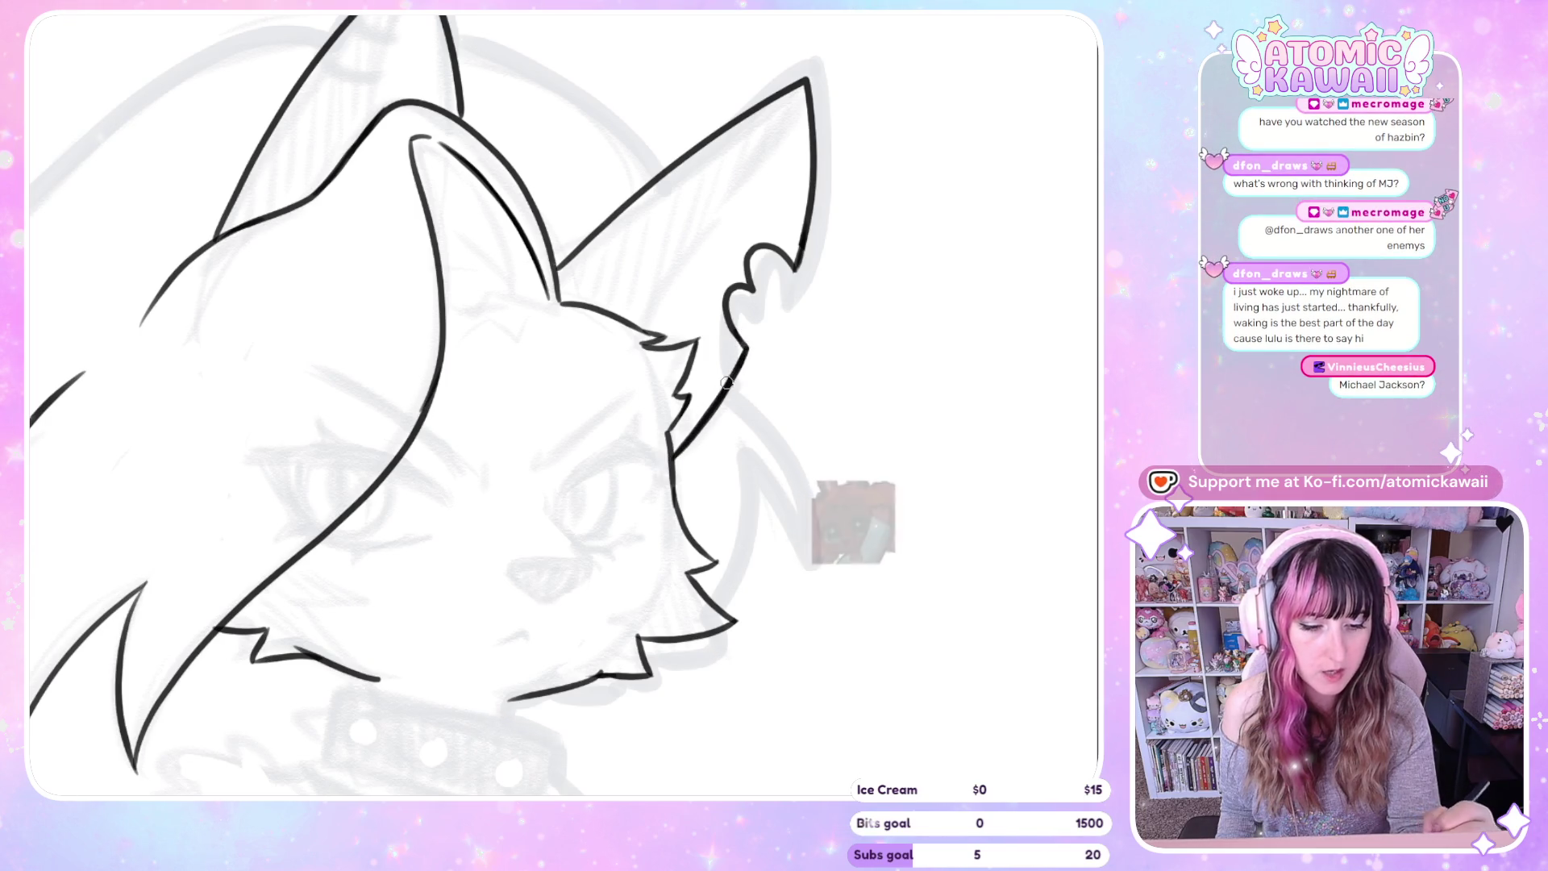
pyautogui.press('h')
pyautogui.moveTo(320, 85); pyautogui.dragTo(328, 270)
pyautogui.hotkey('ctrl', 'z')
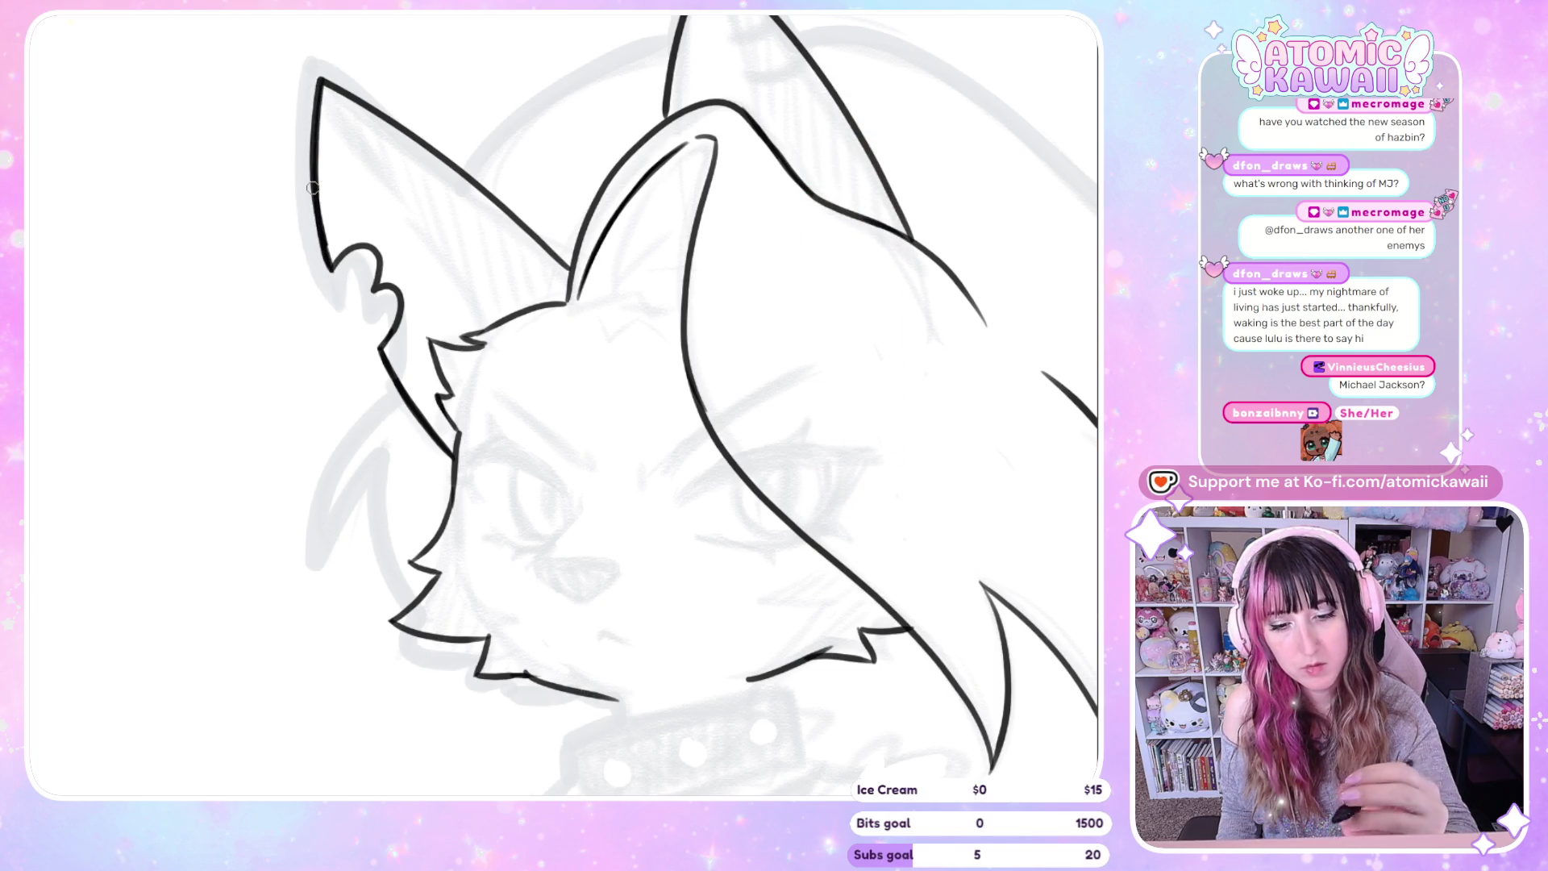
pyautogui.moveTo(319, 80); pyautogui.dragTo(330, 259)
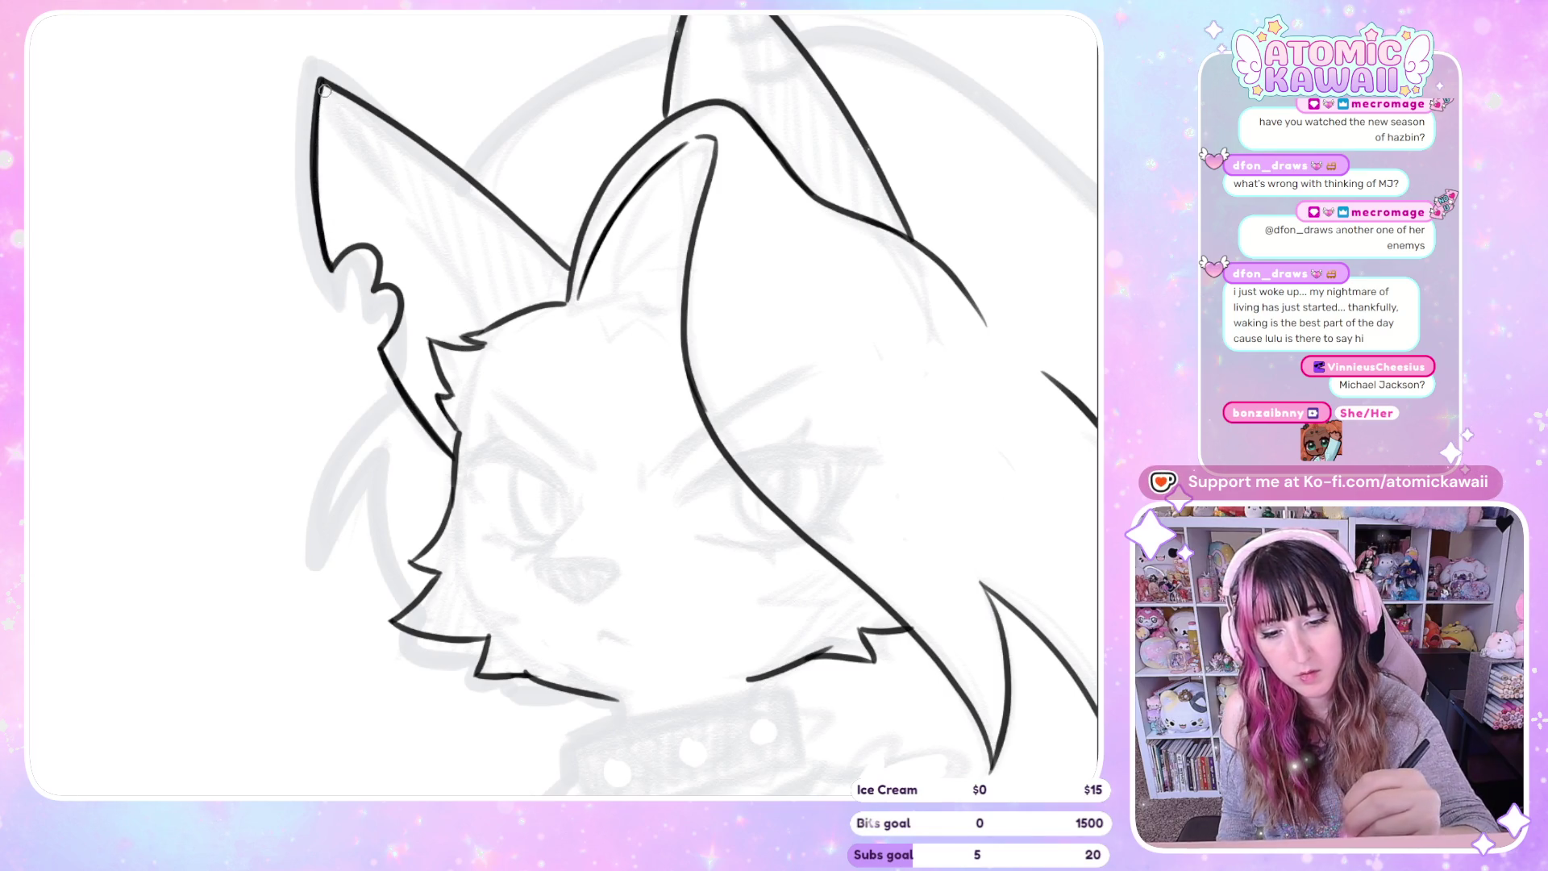
pyautogui.scroll(-3, 329, 105)
pyautogui.scroll(-2, 329, 105)
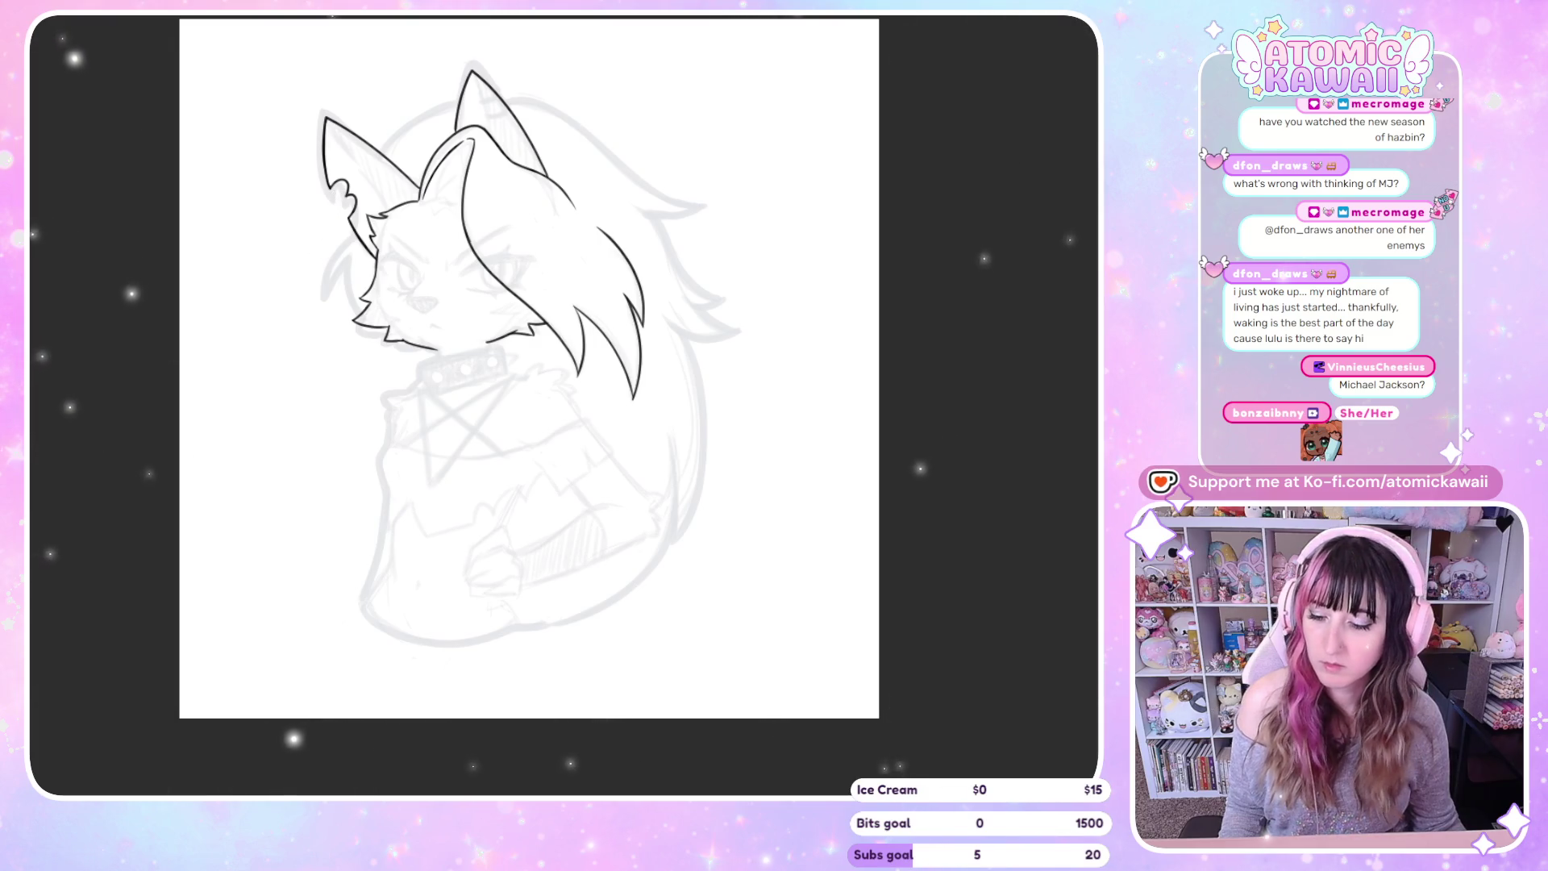
# Check the inked eyes, brows and nose with a canvas flip, then zoom in on the head
pyautogui.press('m')
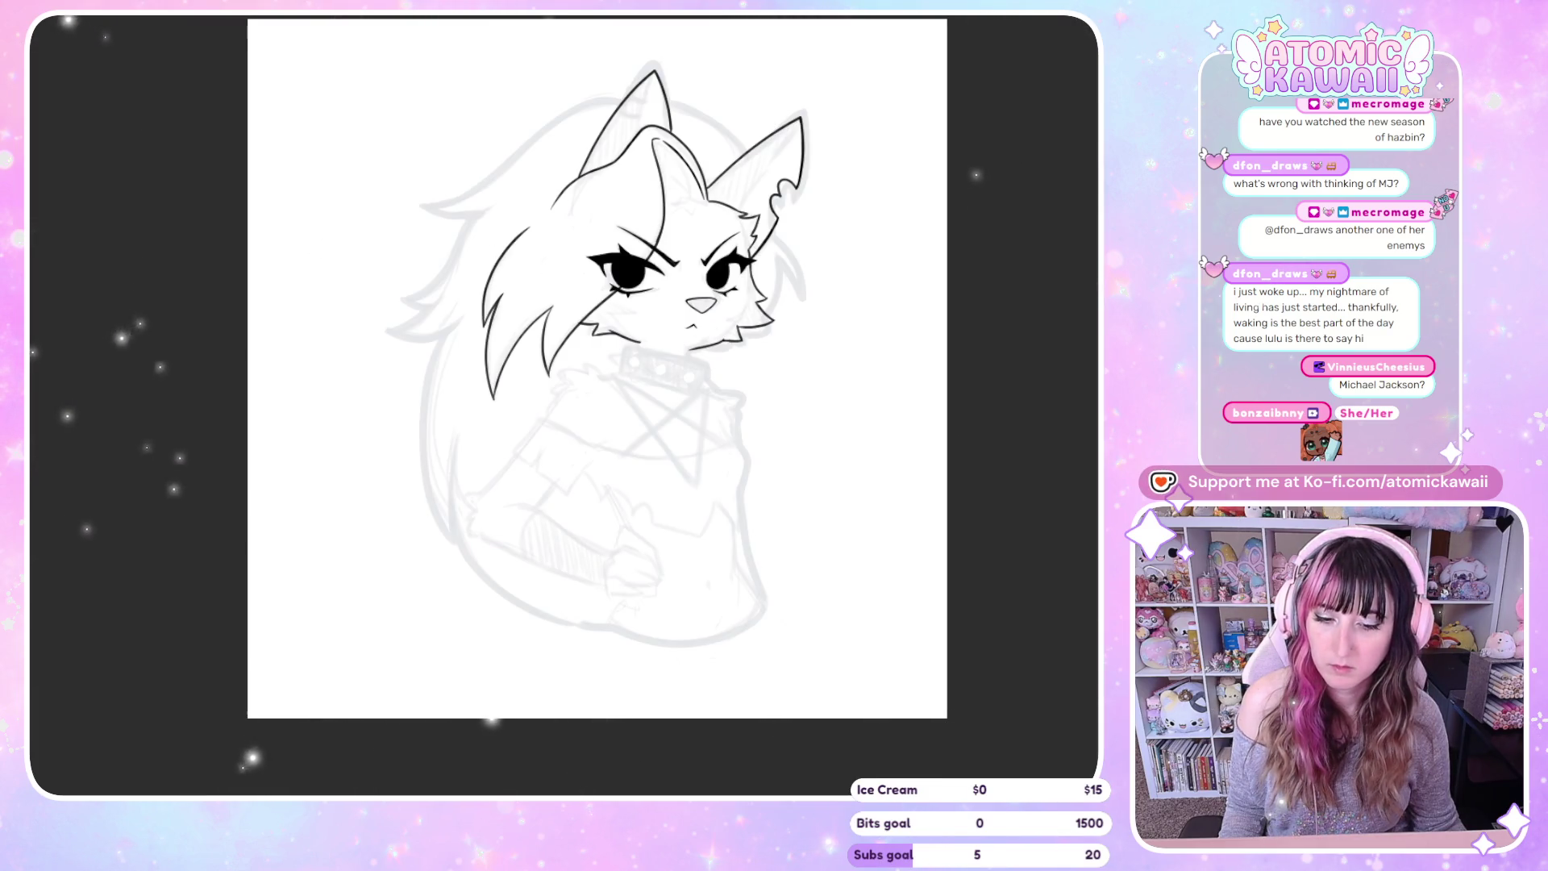
pyautogui.press('m')
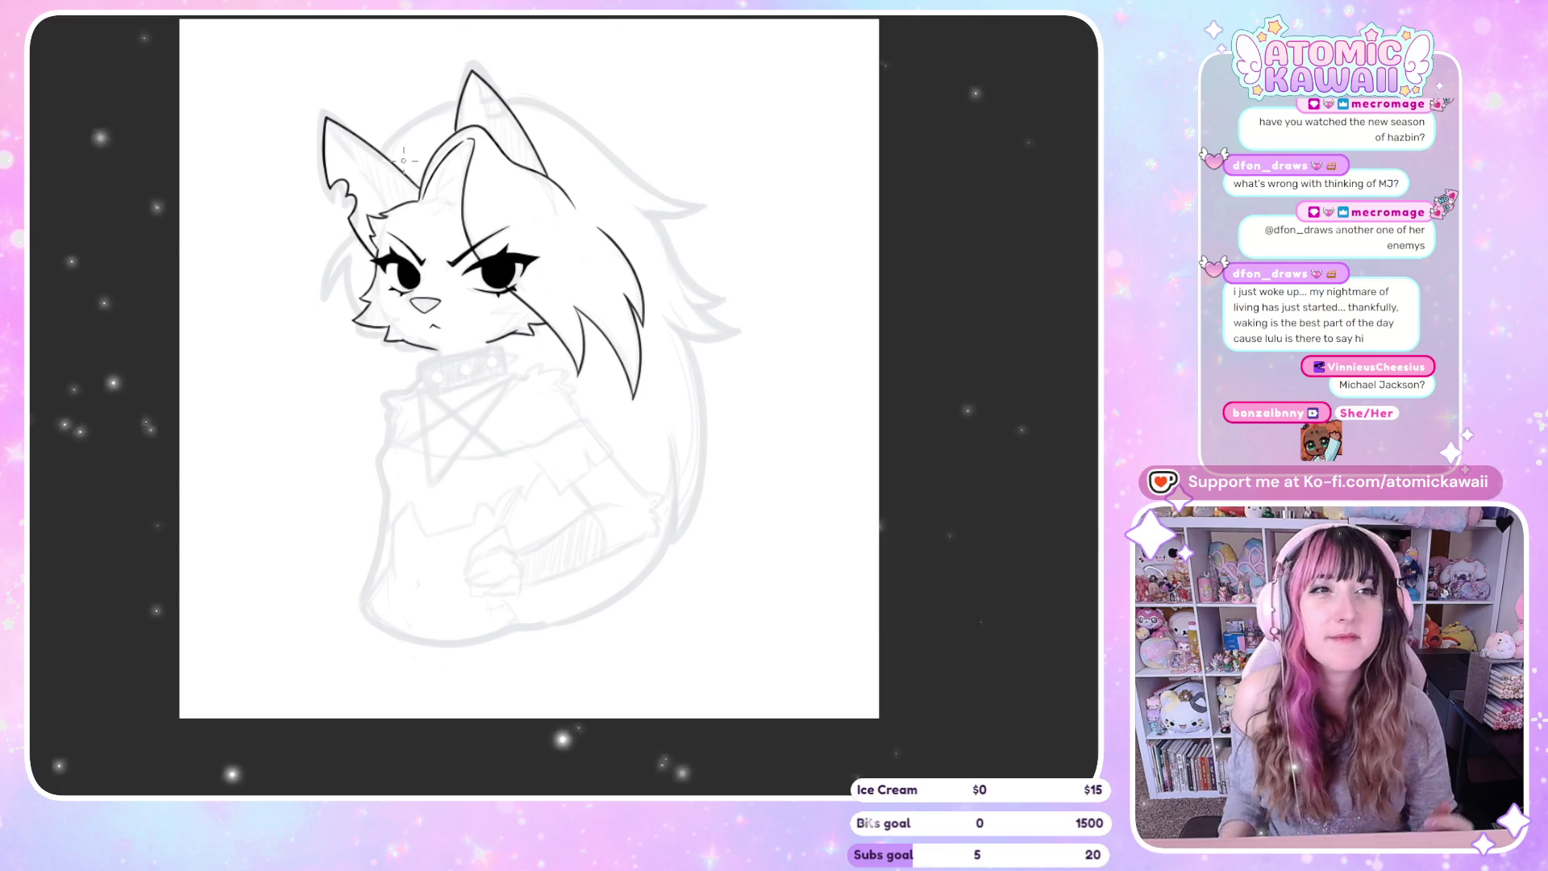
pyautogui.scroll(1, 376, 250)
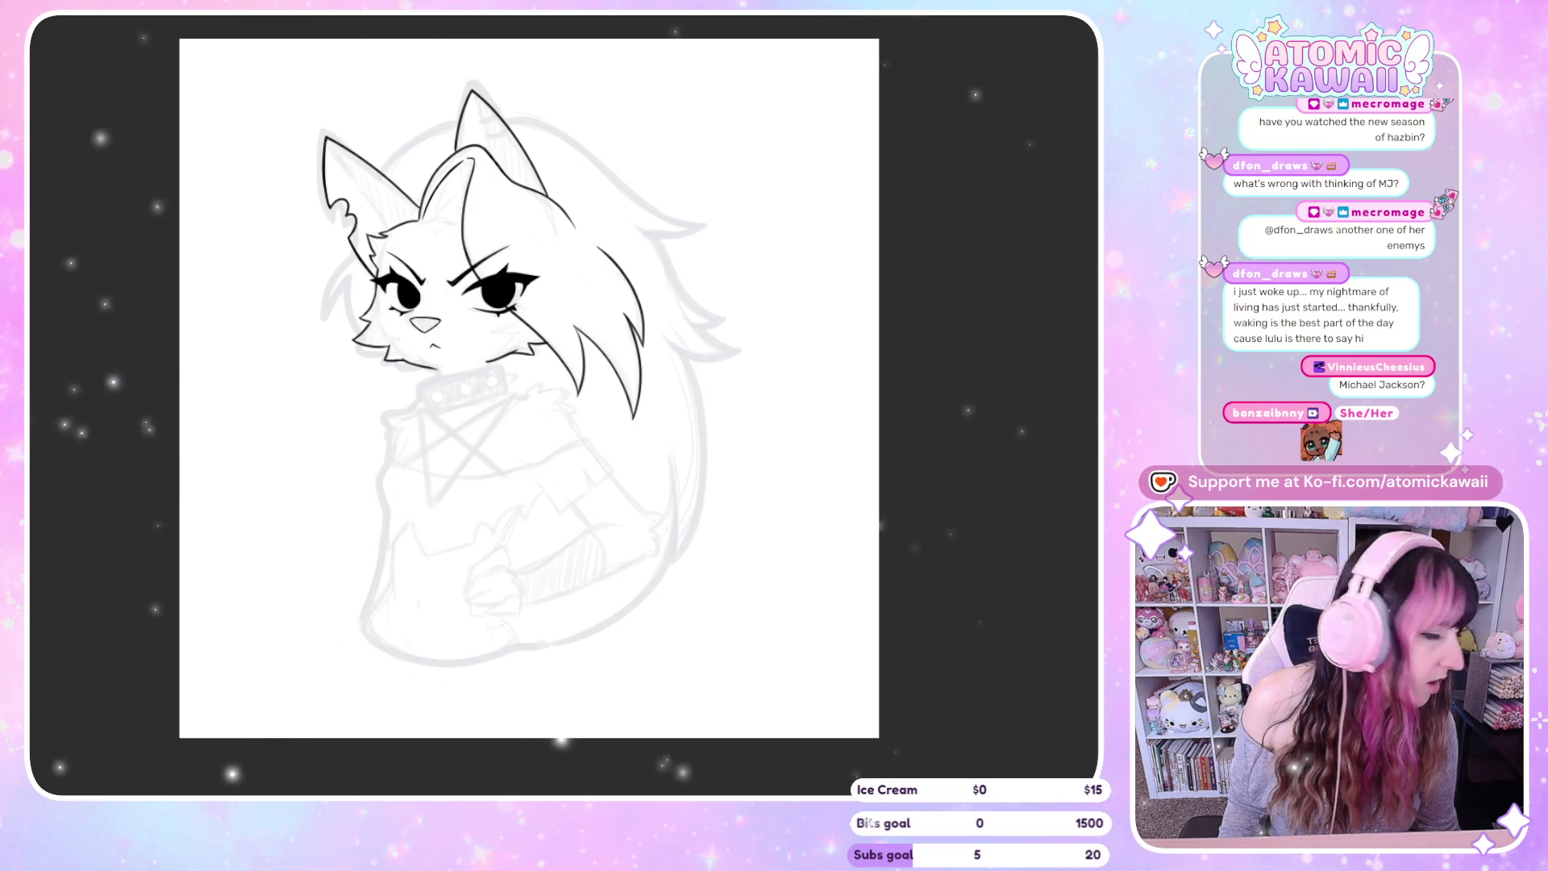
pyautogui.hotkey('ctrl', '+')
pyautogui.hotkey('ctrl', '+')
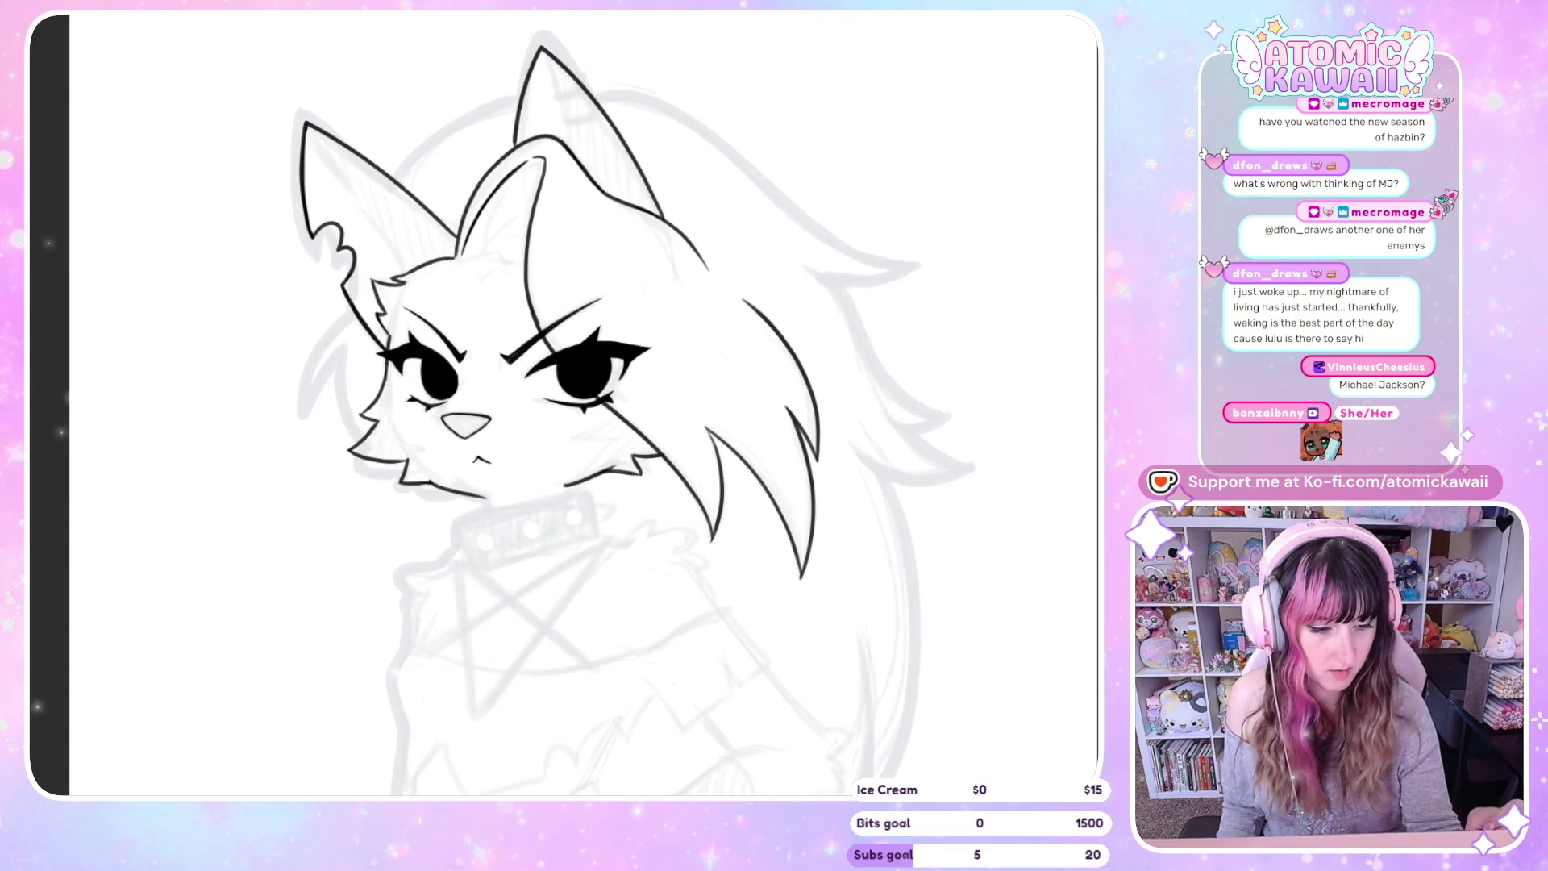
# Mirror the canvas view a few times to check the face, ending back at normal orientation
pyautogui.press('h')
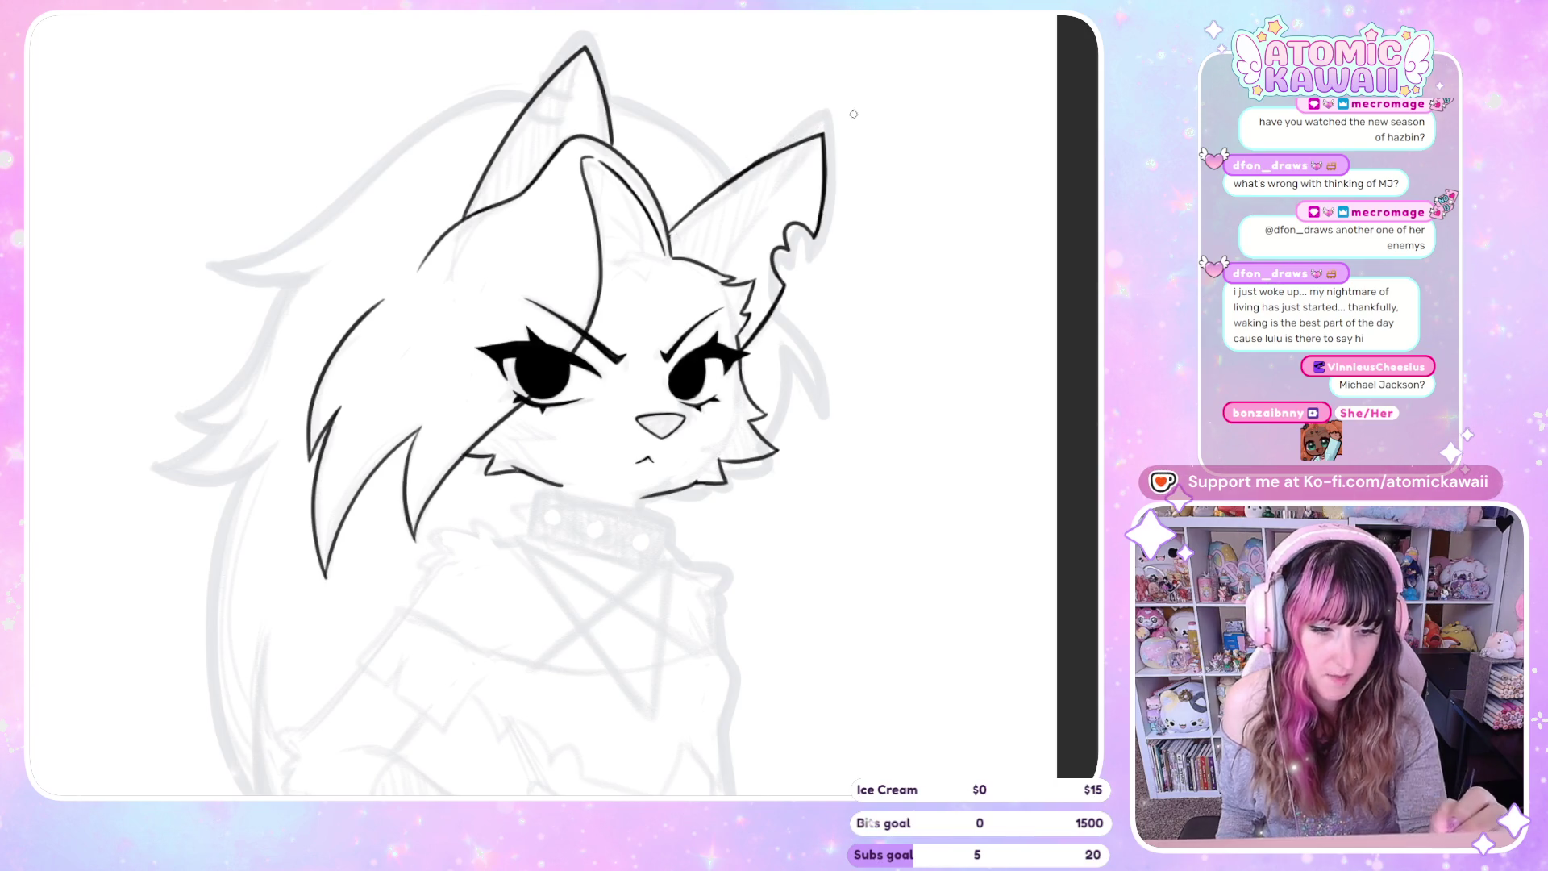
pyautogui.scroll(3, 862, 105)
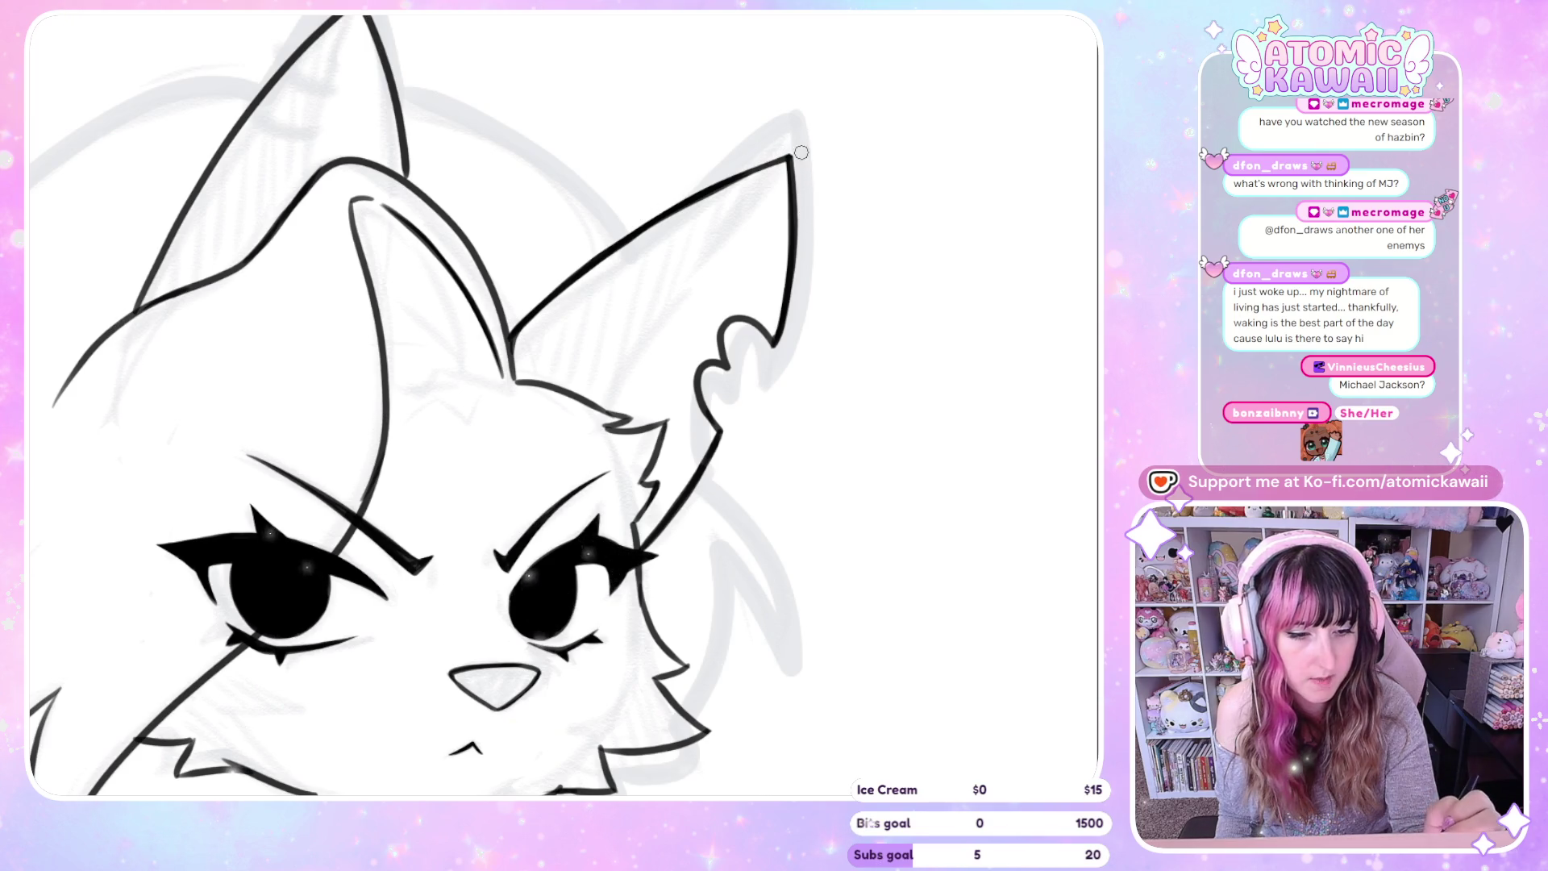
pyautogui.press('h')
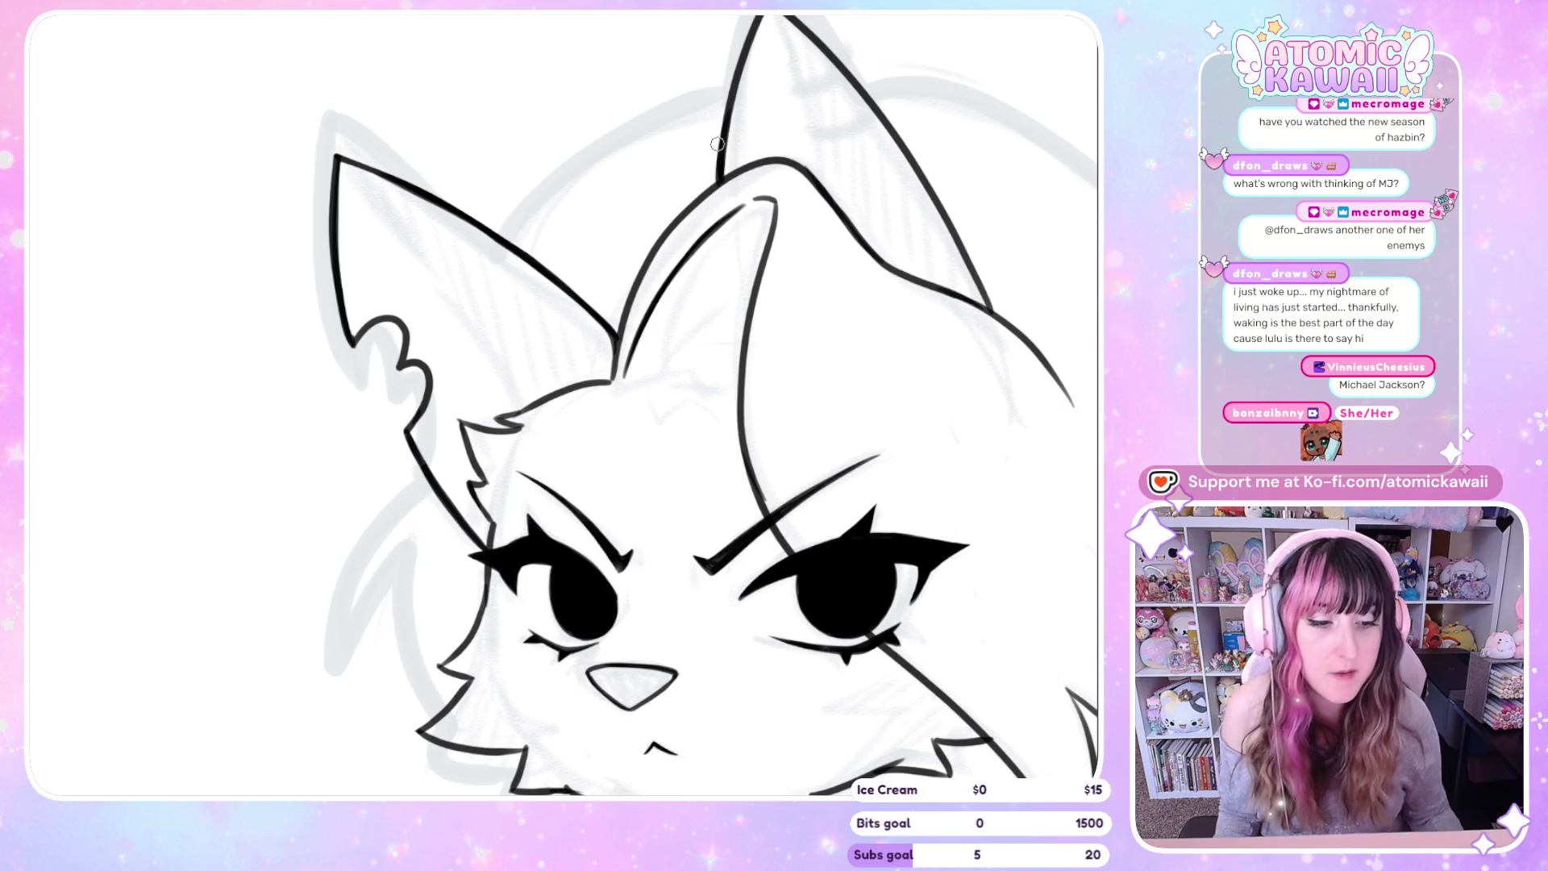
pyautogui.scroll(-2, 721, 175)
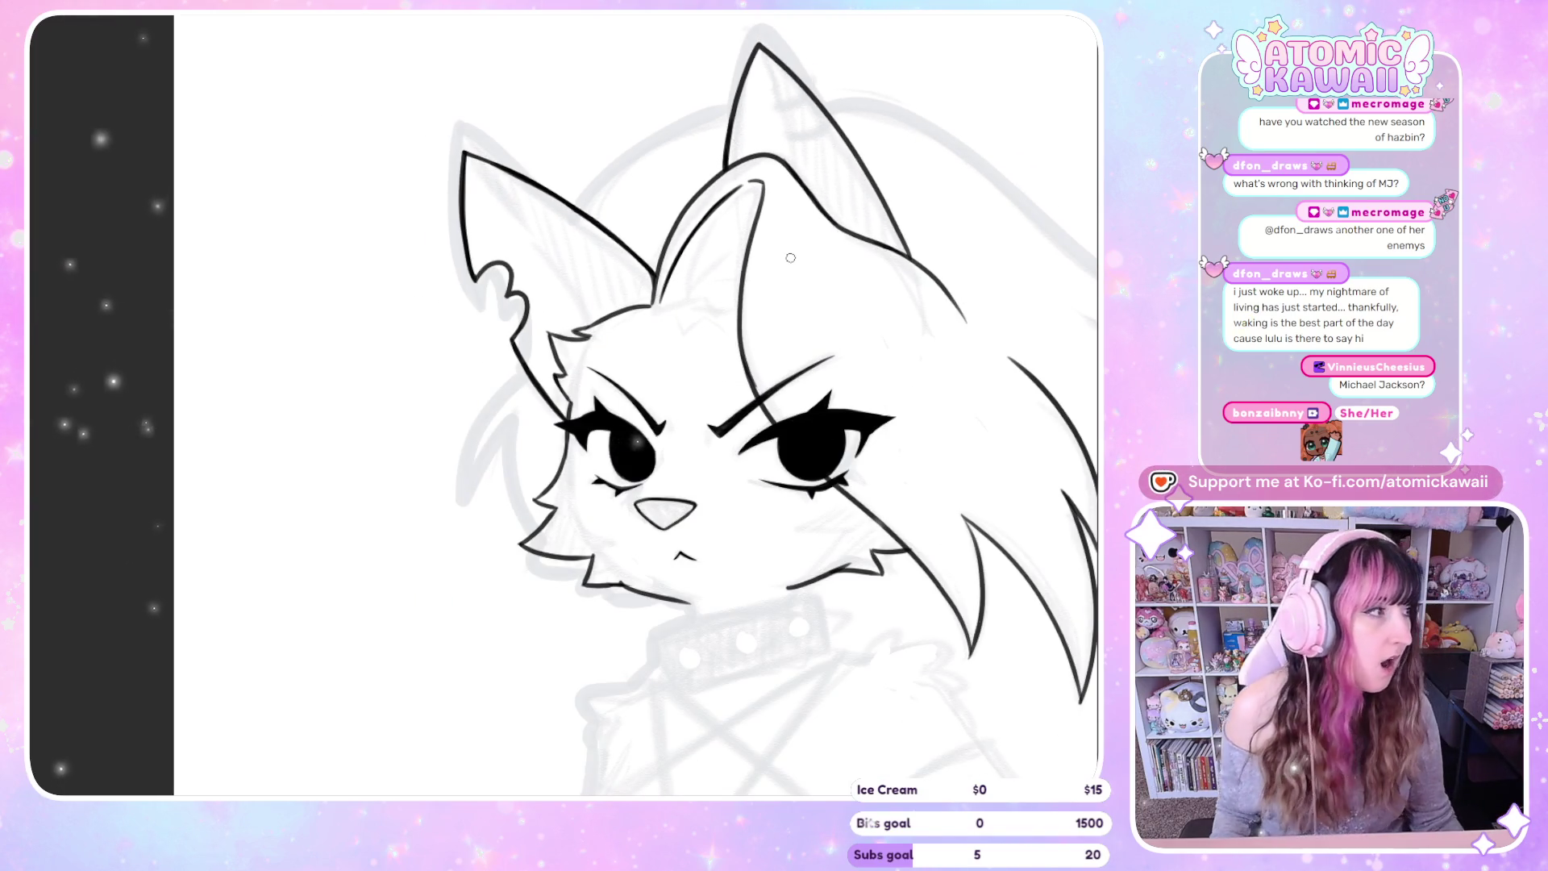
pyautogui.press('h')
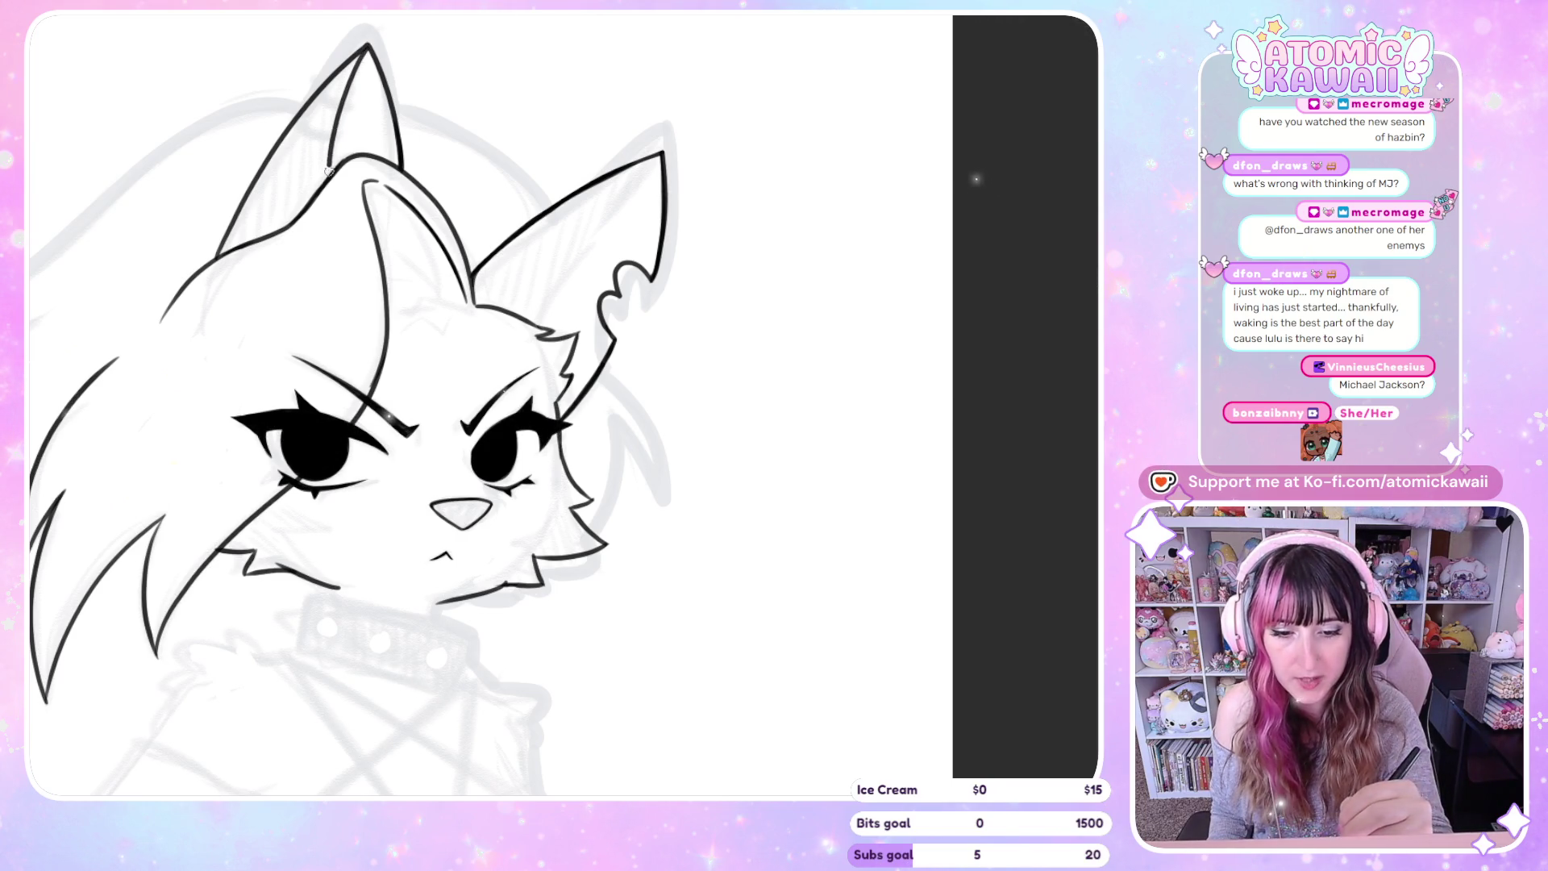
pyautogui.press('h')
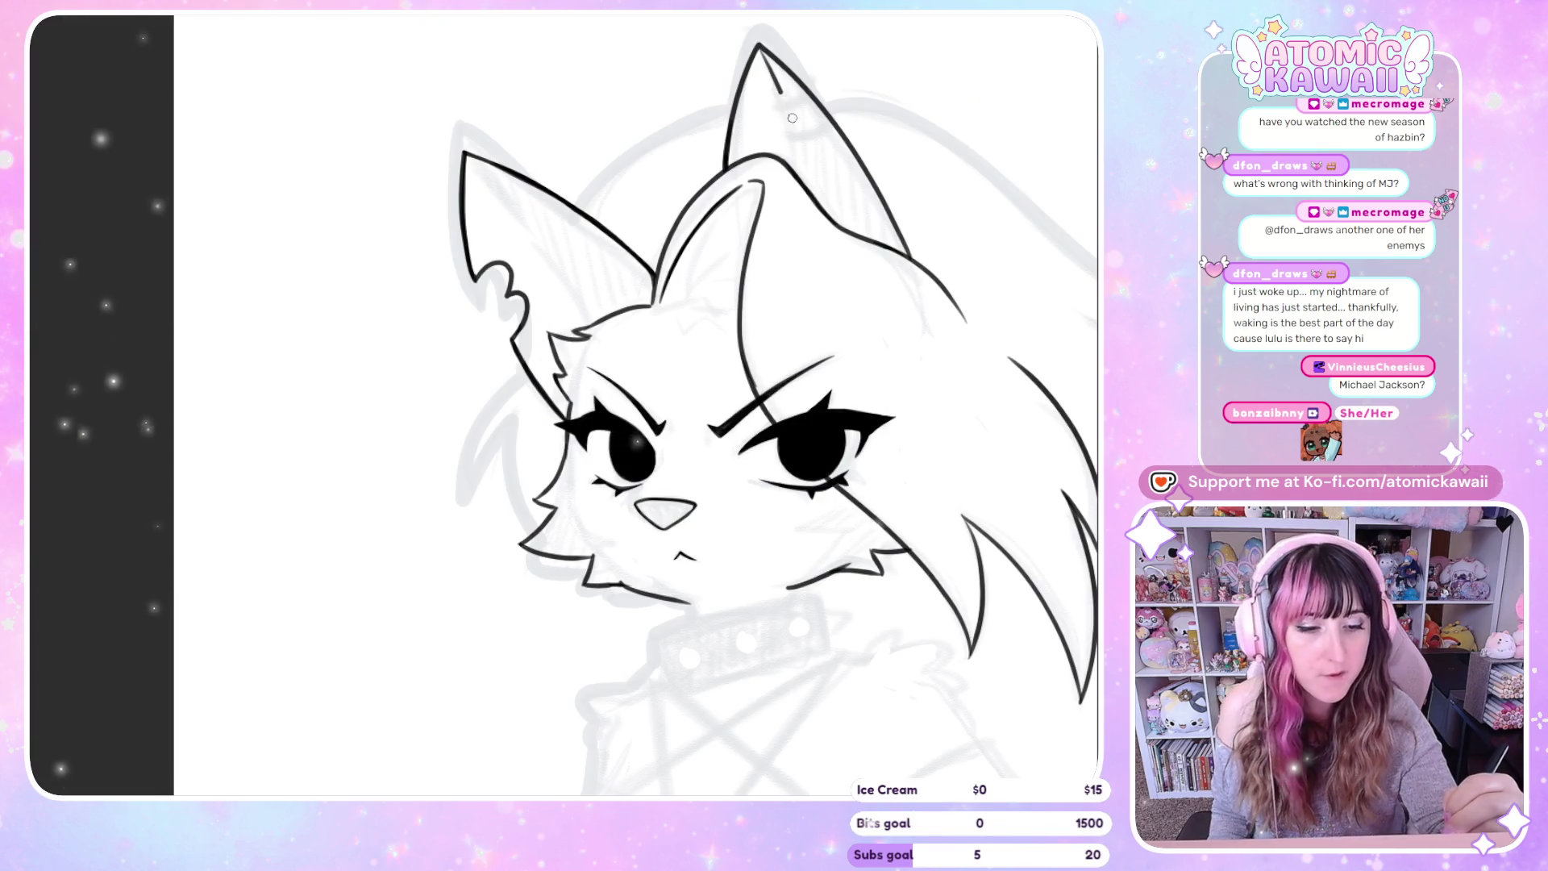
pyautogui.press('h')
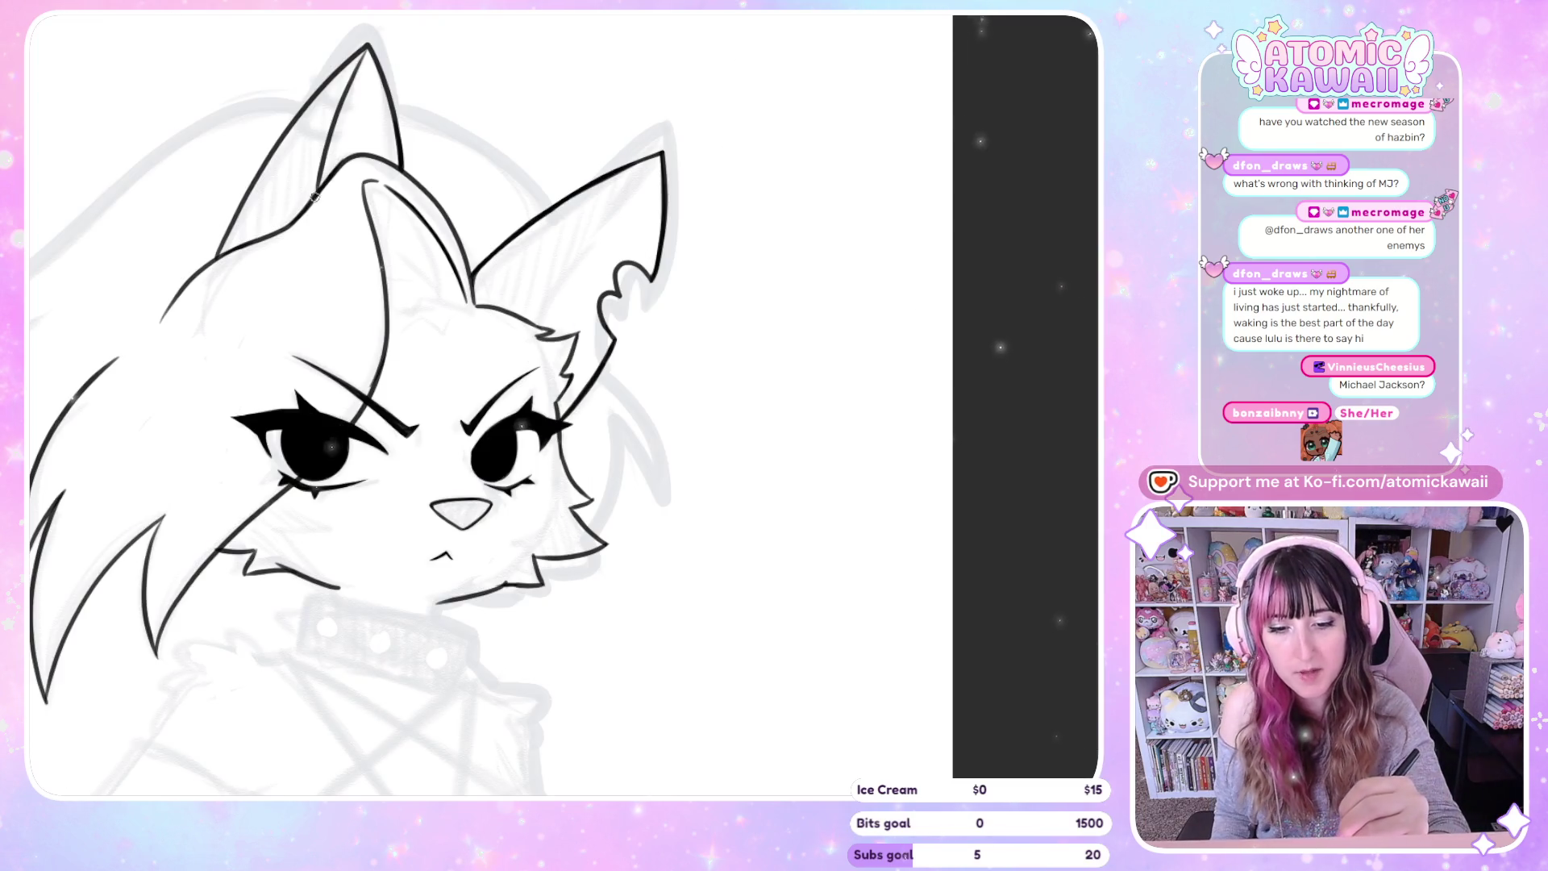
# Ink the left ear's inner edge in one stroke up to its tip
pyautogui.moveTo(318, 189); pyautogui.dragTo(369, 47)
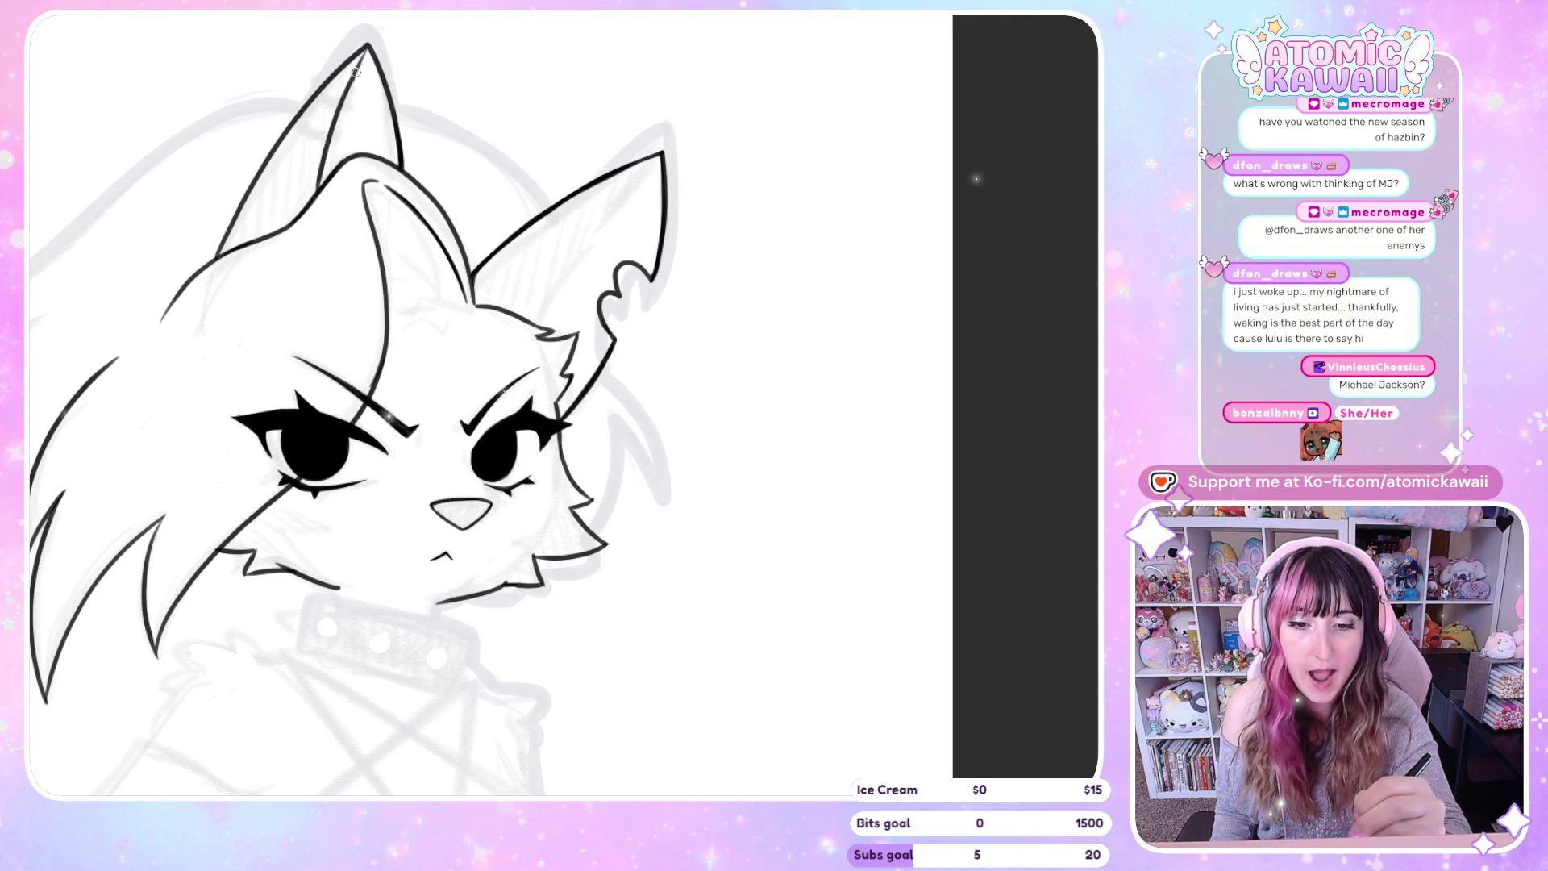
pyautogui.scroll(-3, 377, 106)
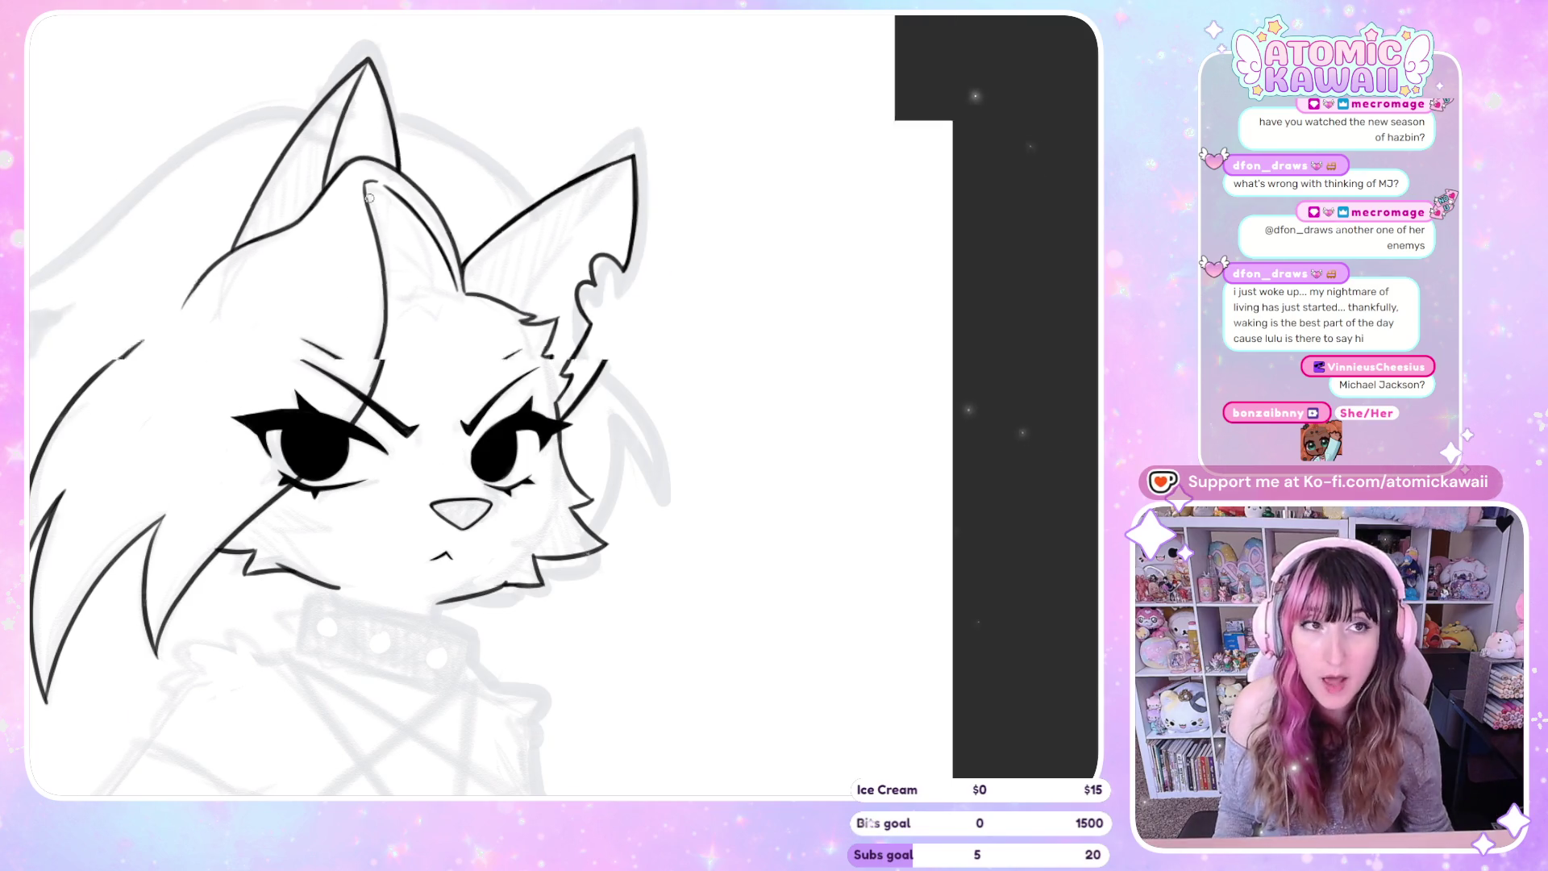
pyautogui.scroll(-1, 712, 415)
pyautogui.scroll(5, 734, 20)
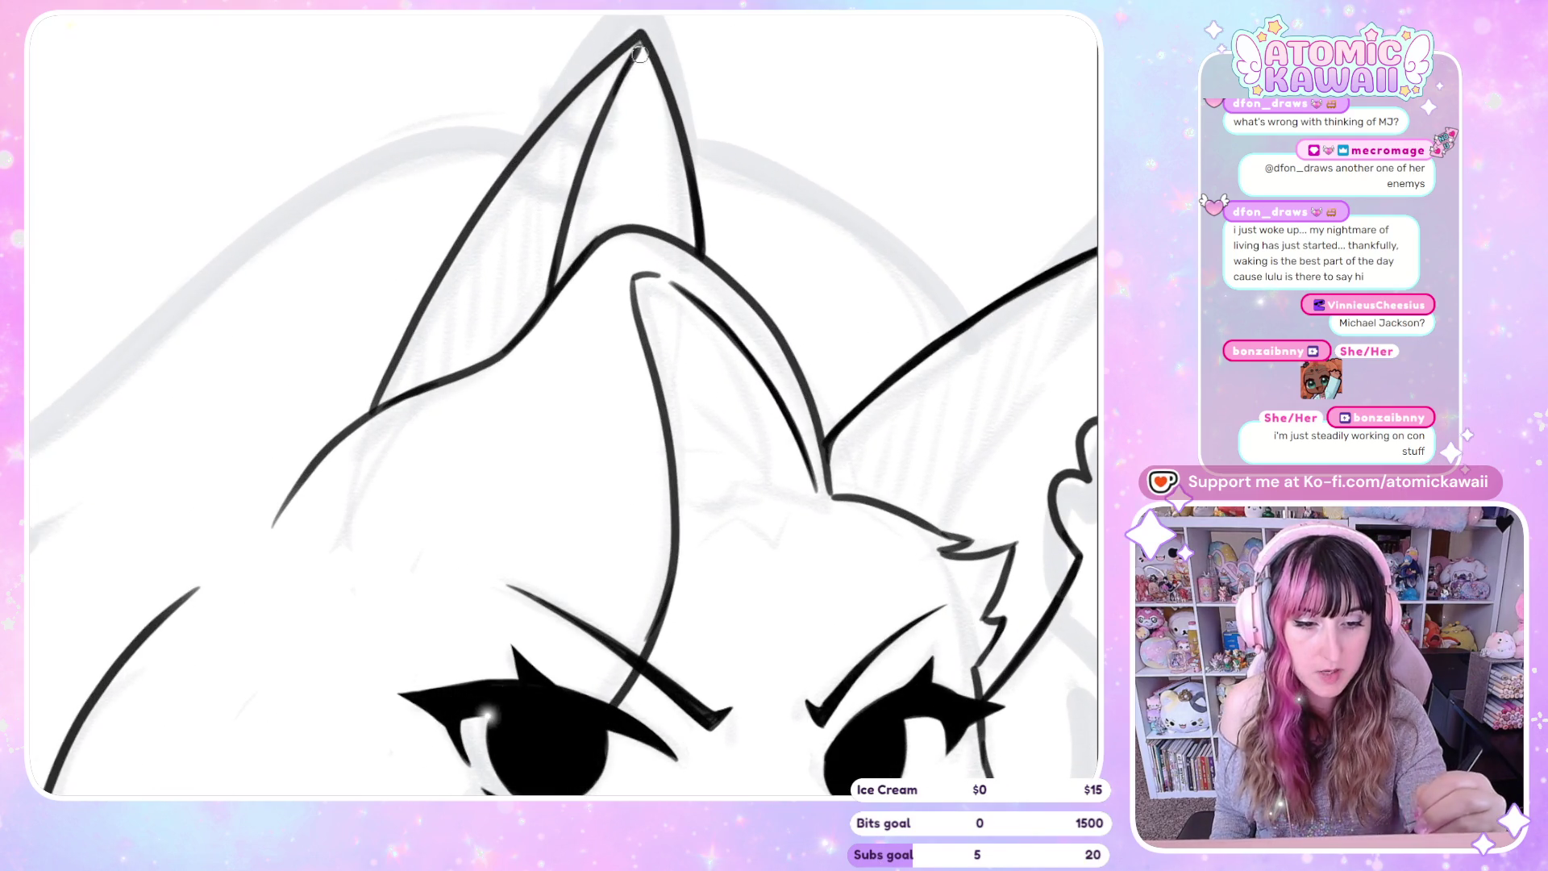
# Draw a short inner line on the right ear and black hoop piercings on its edge, fixing strokes with undo/redo
pyautogui.hscroll(5, 853, 705)
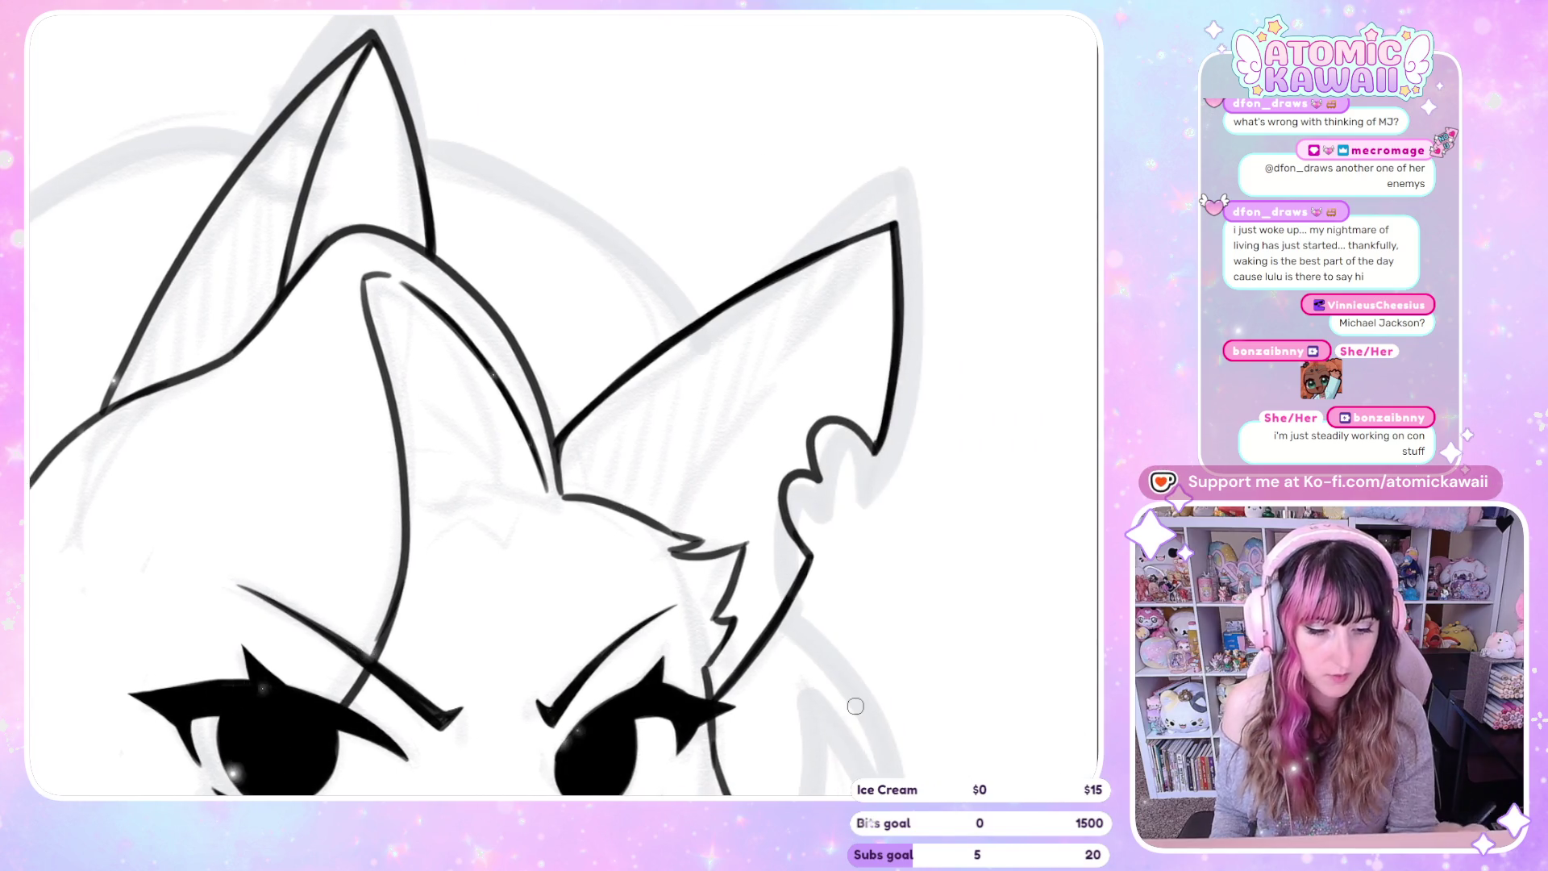
pyautogui.moveTo(623, 504)
pyautogui.mouseDown()
pyautogui.moveTo(675, 441)
pyautogui.moveTo(877, 429)
pyautogui.mouseUp()
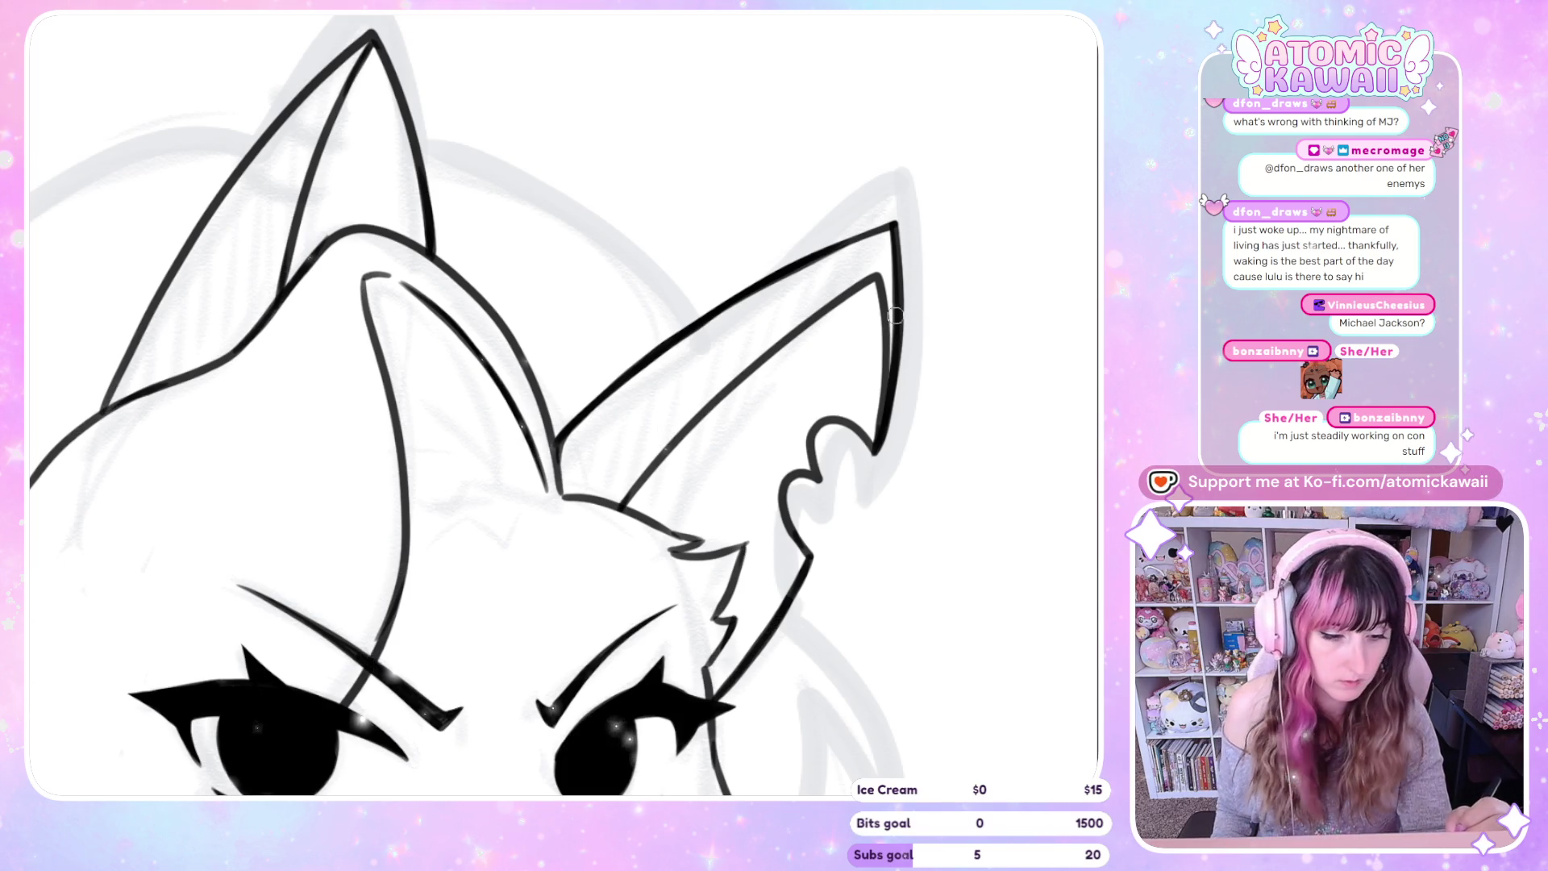
pyautogui.moveTo(887, 323); pyautogui.dragTo(920, 344)
pyautogui.hotkey('ctrl', 'z')
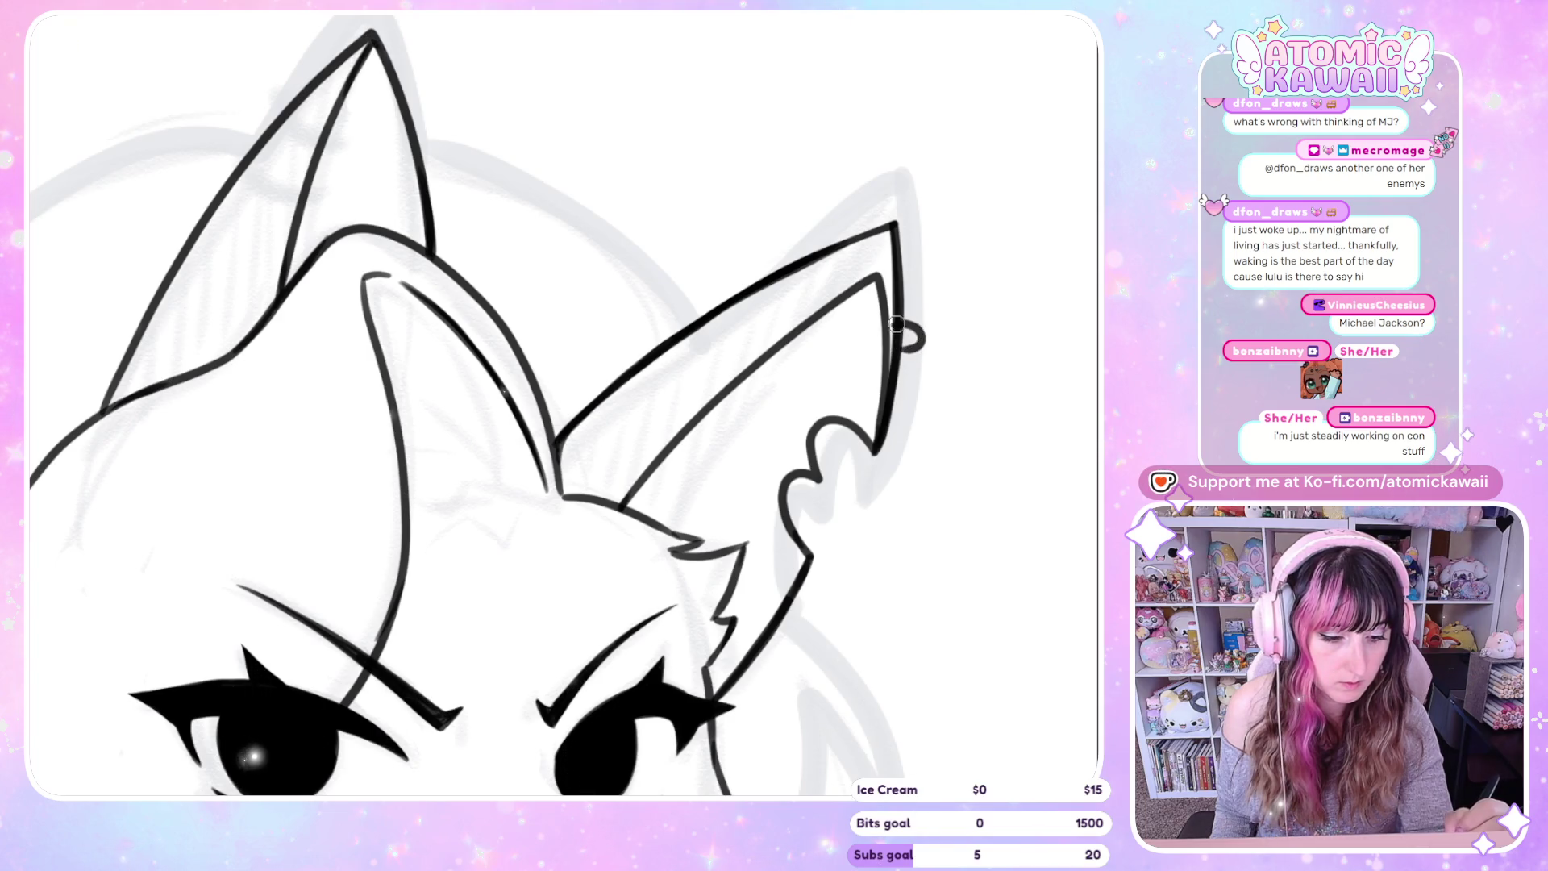
pyautogui.hotkey('ctrl', 'z')
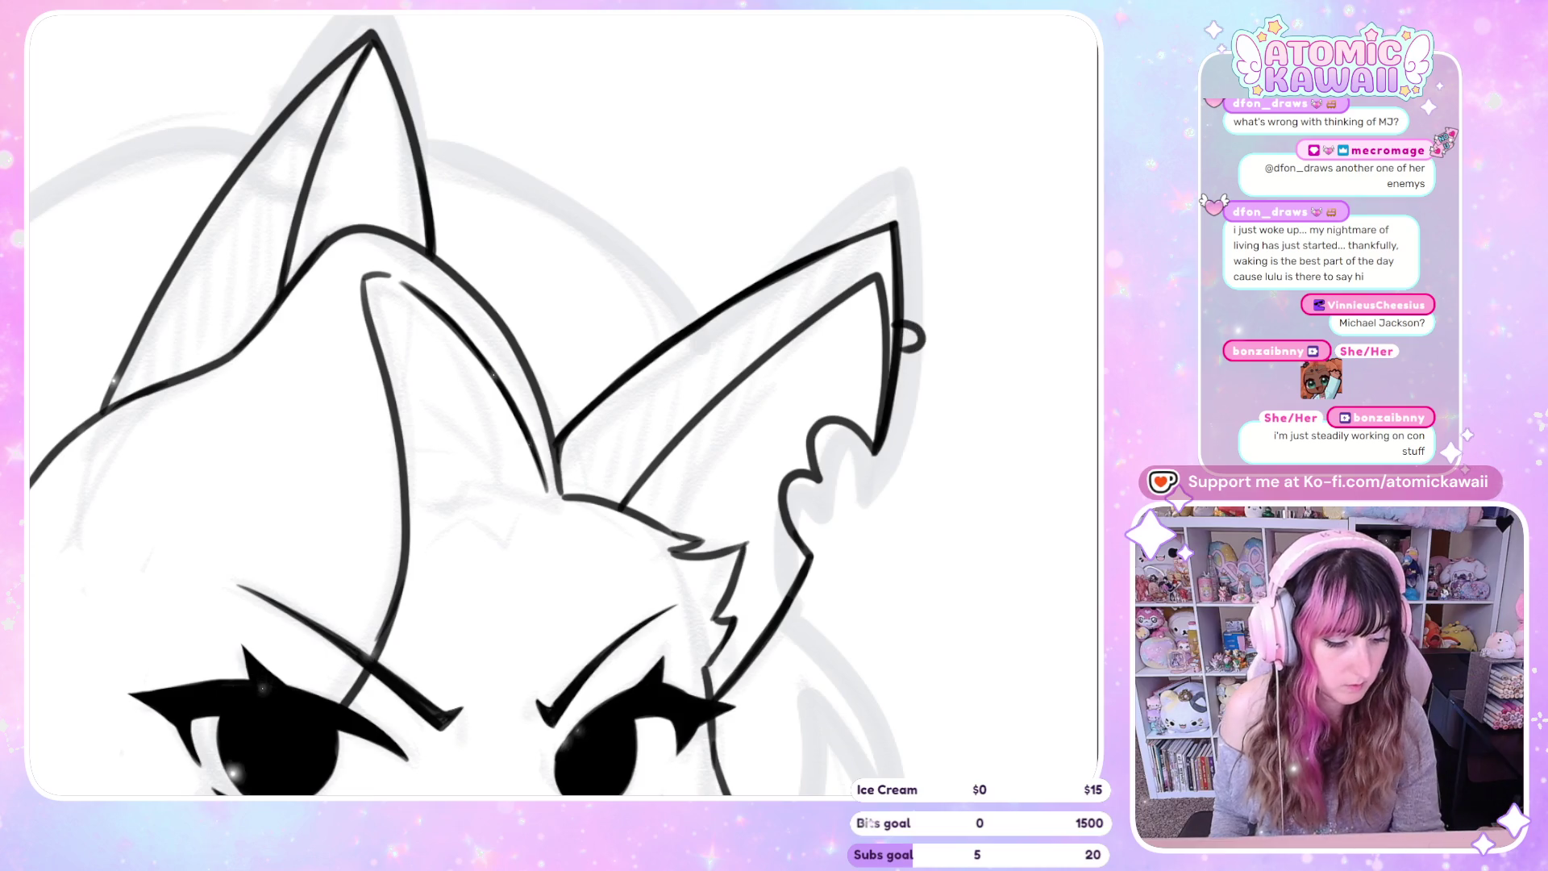
pyautogui.hotkey('ctrl', 'shift', 'z')
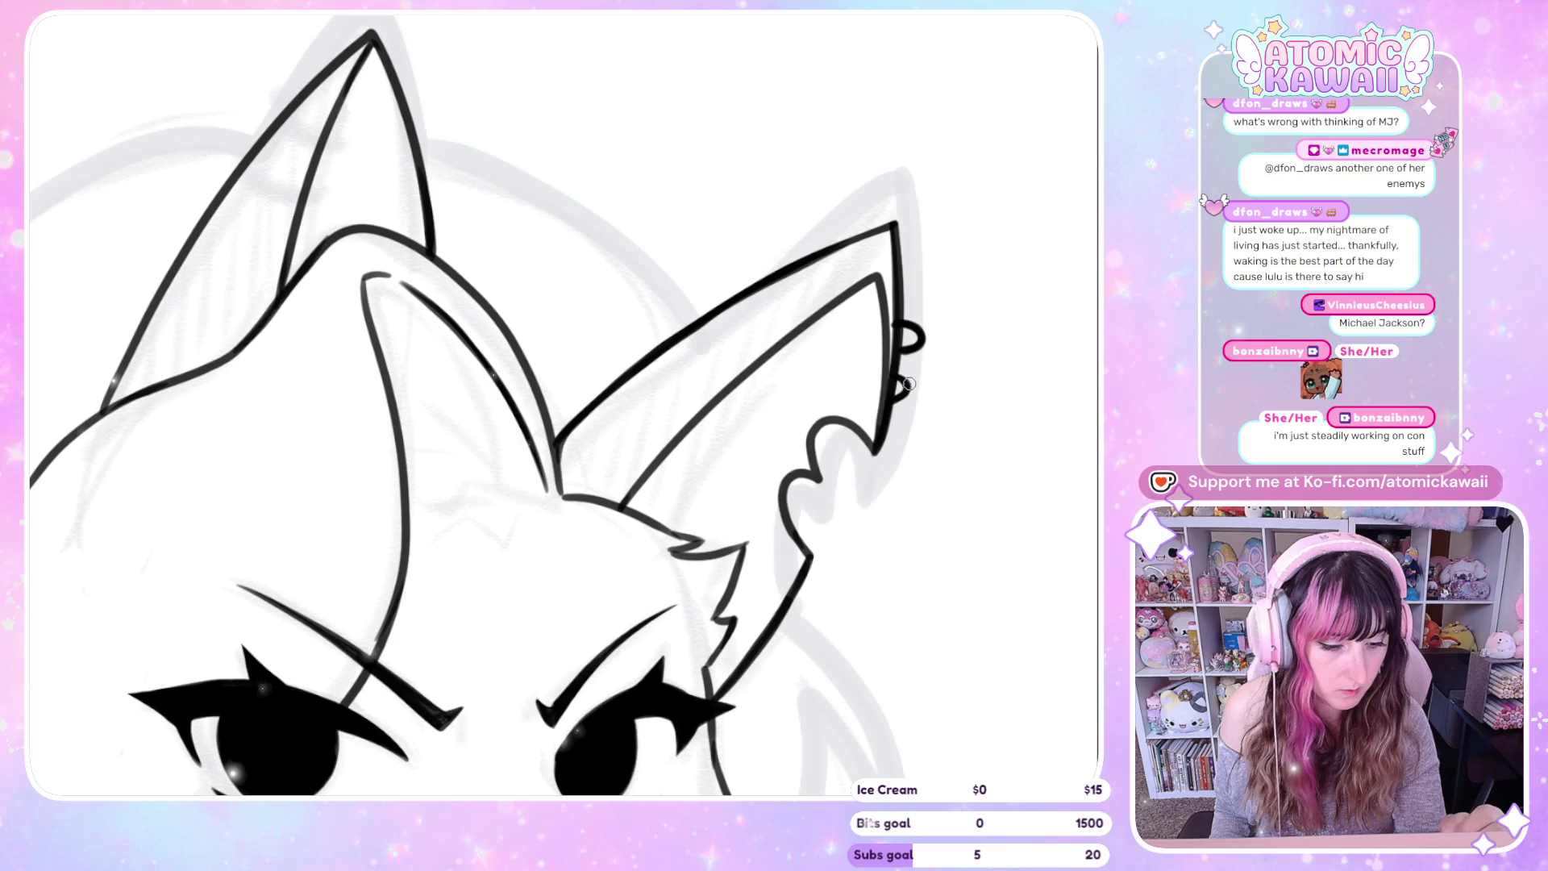
pyautogui.scroll(-2, 1043, 733)
pyautogui.scroll(-3, 802, 325)
pyautogui.scroll(-3, 674, 104)
pyautogui.scroll(-1, 687, 87)
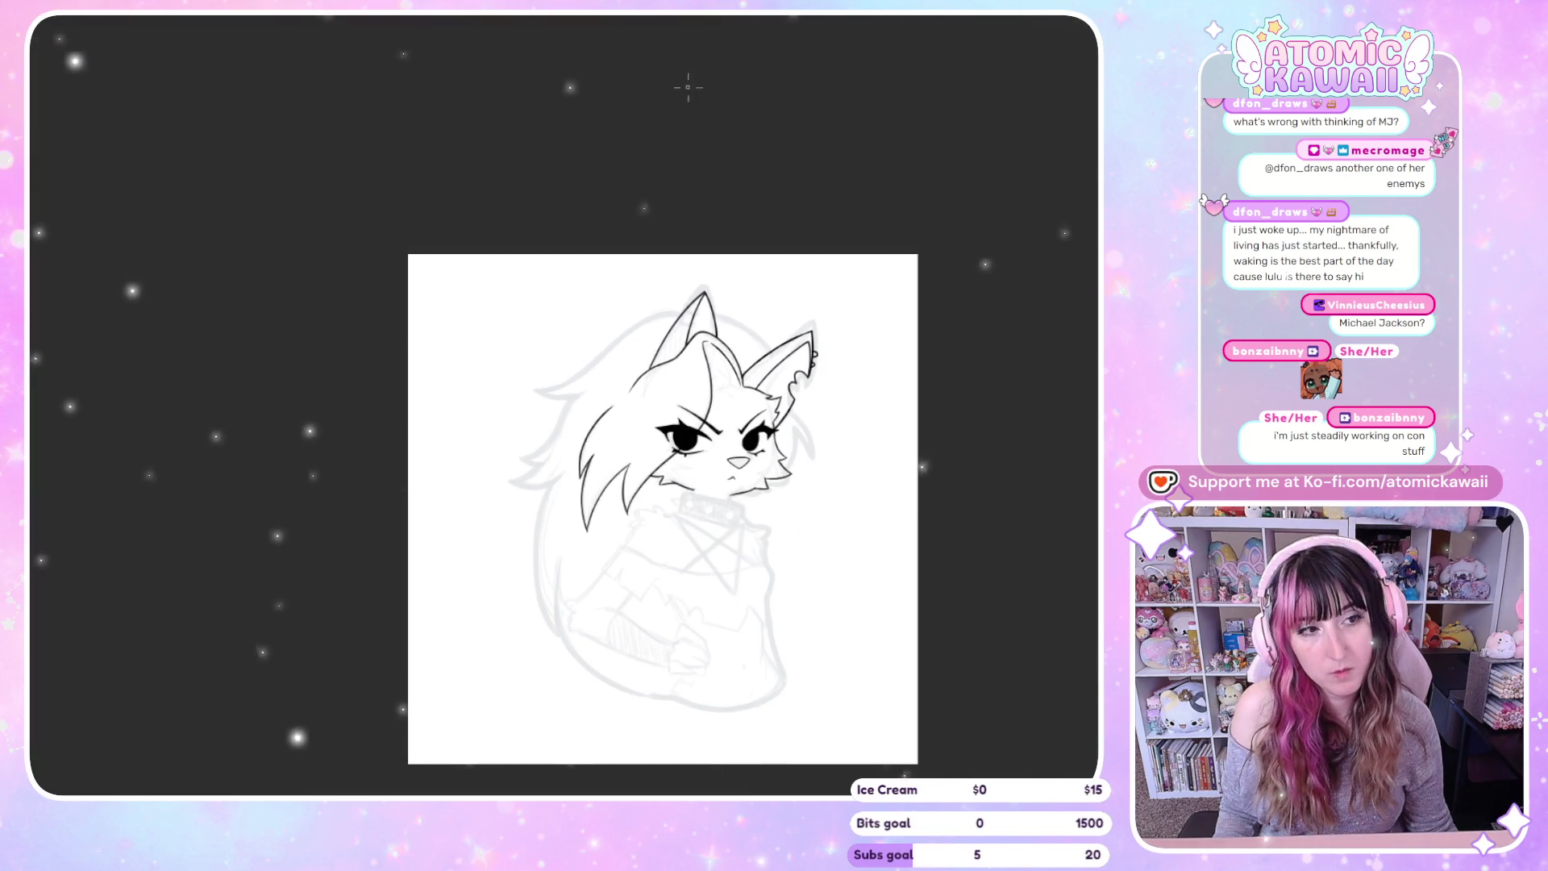
pyautogui.scroll(2, 803, 266)
pyautogui.scroll(3, 810, 338)
pyautogui.scroll(2, 810, 343)
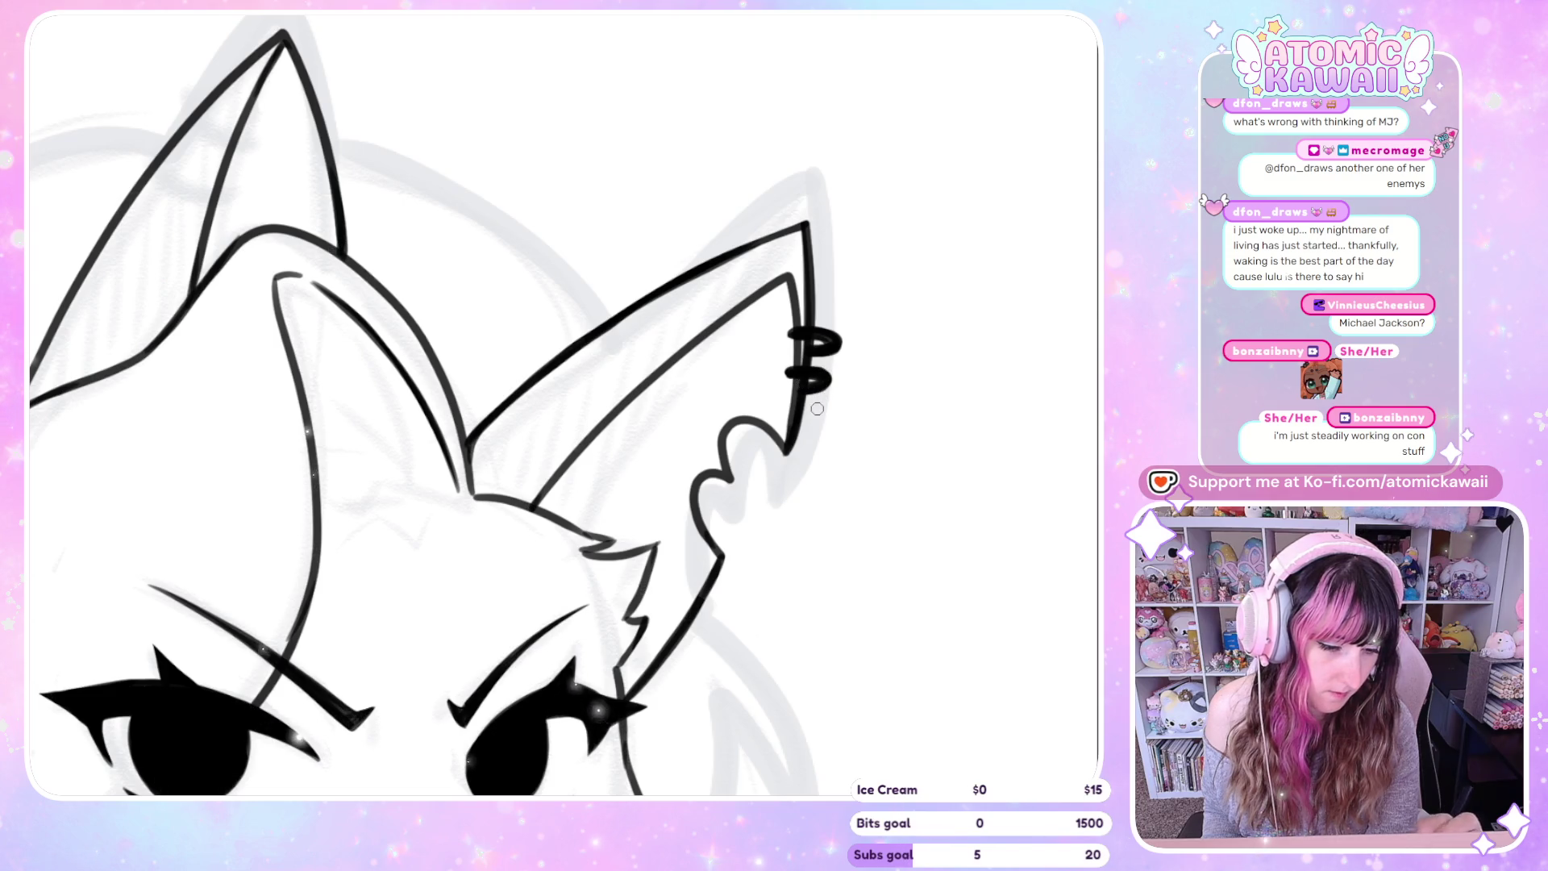
pyautogui.scroll(-5, 816, 407)
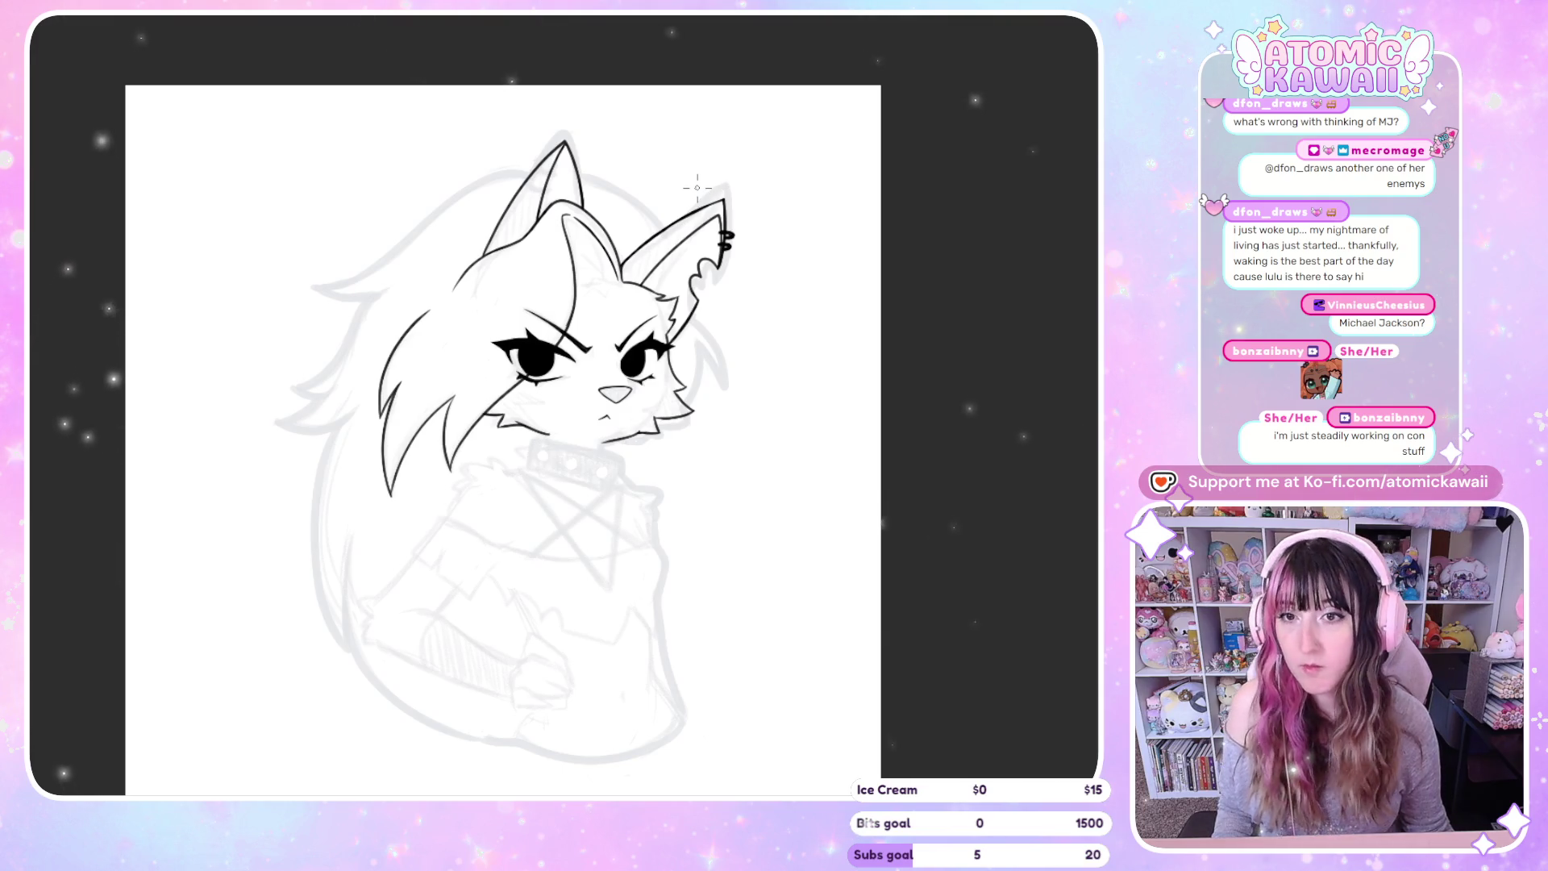
# On a mirrored, zoomed view, ink three short fur strokes inside the plain ear, then zoom out
pyautogui.scroll(-2, 699, 178)
pyautogui.scroll(2, 484, 193)
pyautogui.scroll(2, 259, 204)
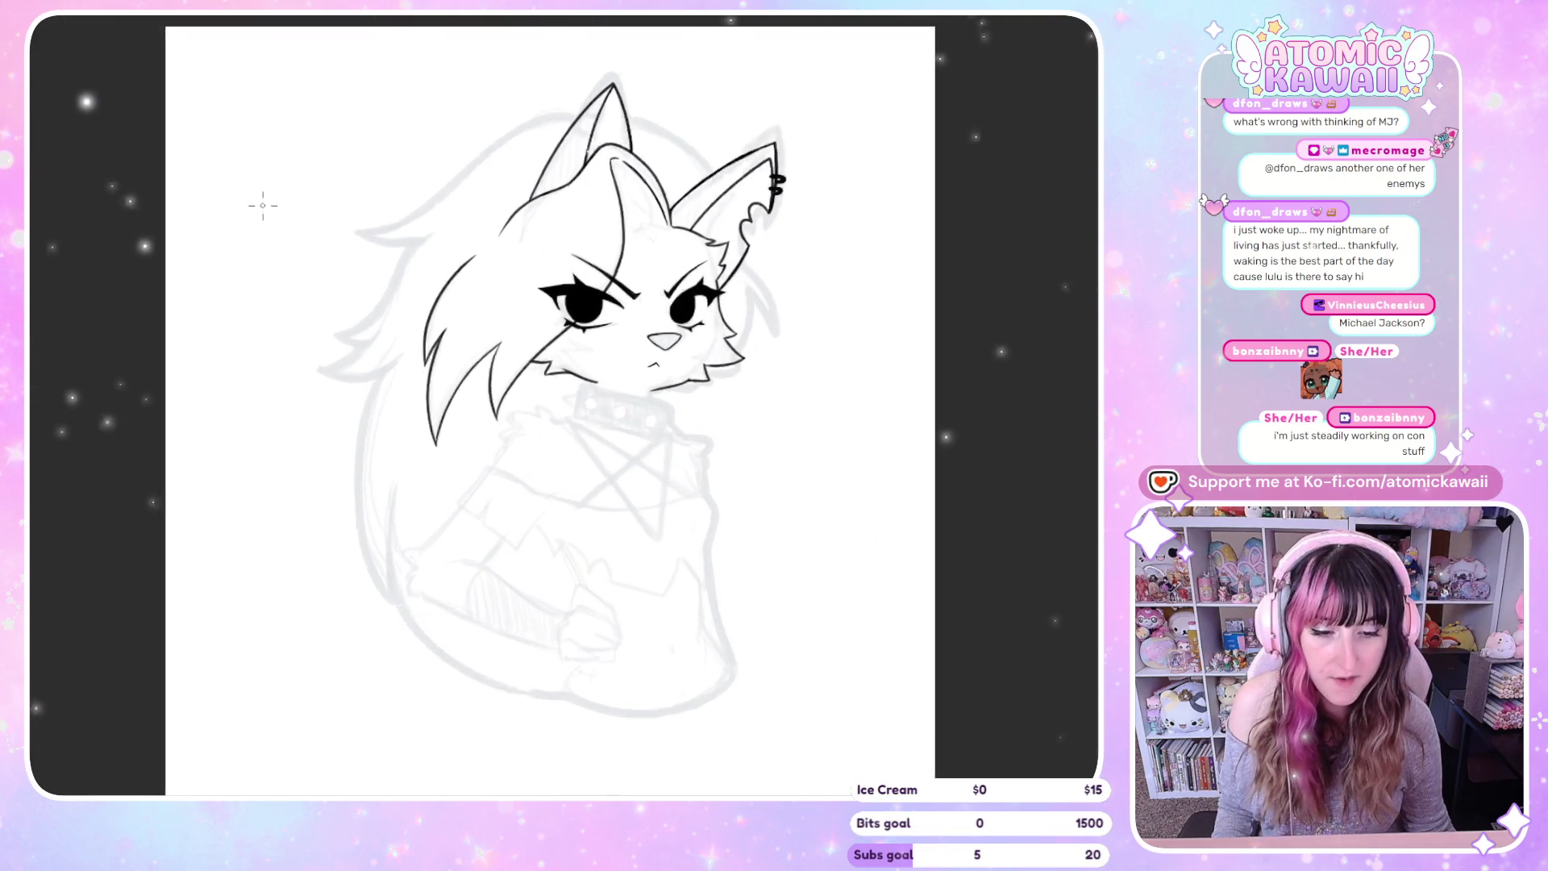
pyautogui.scroll(2, 330, 214)
pyautogui.press('m')
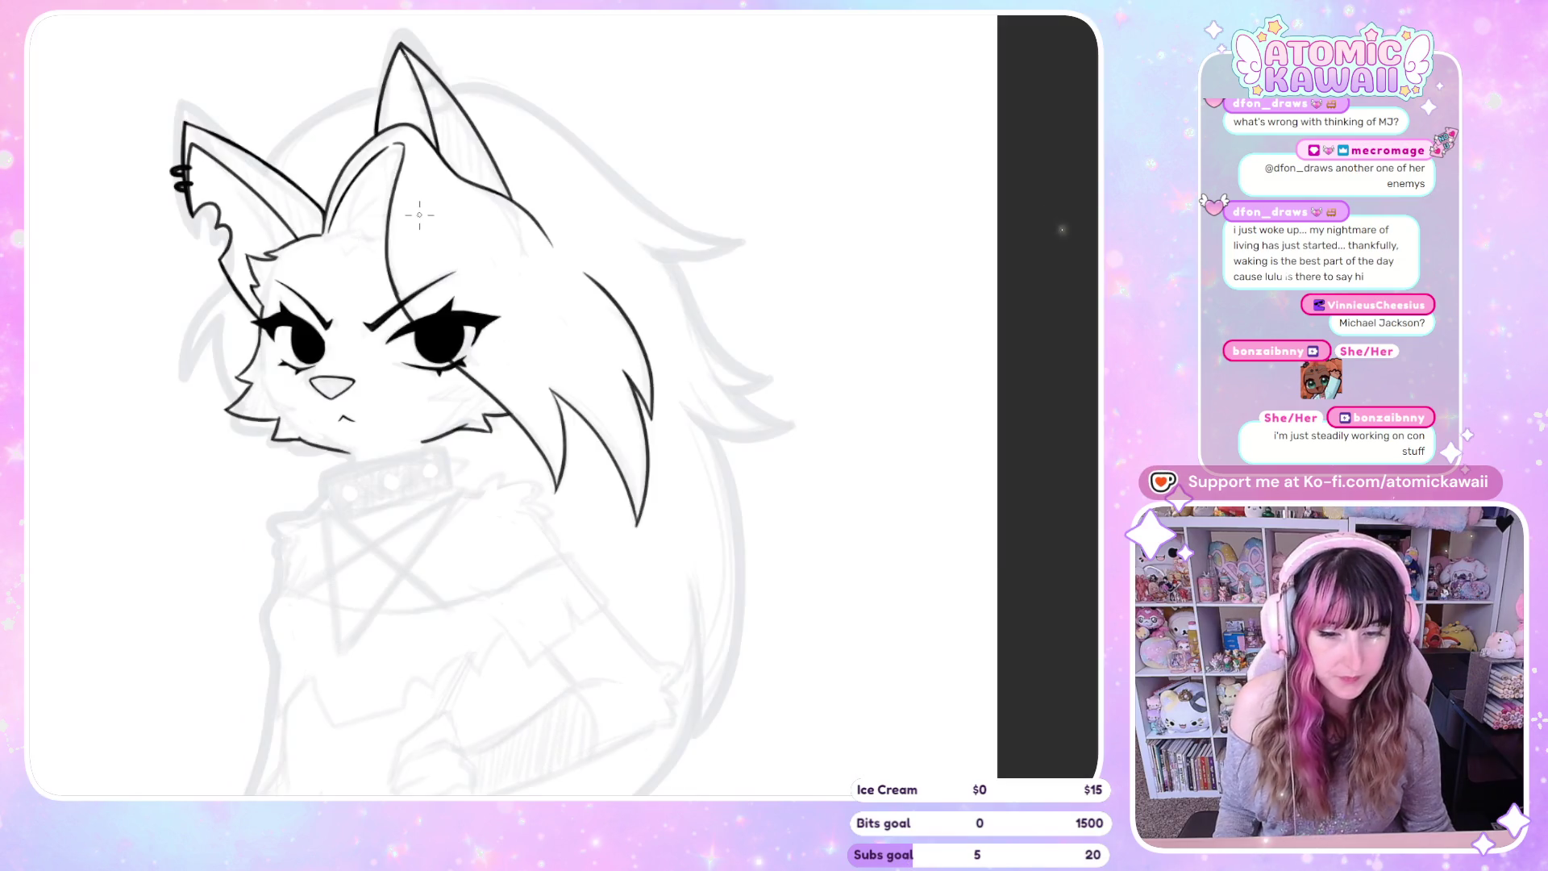
pyautogui.scroll(3, 331, 212)
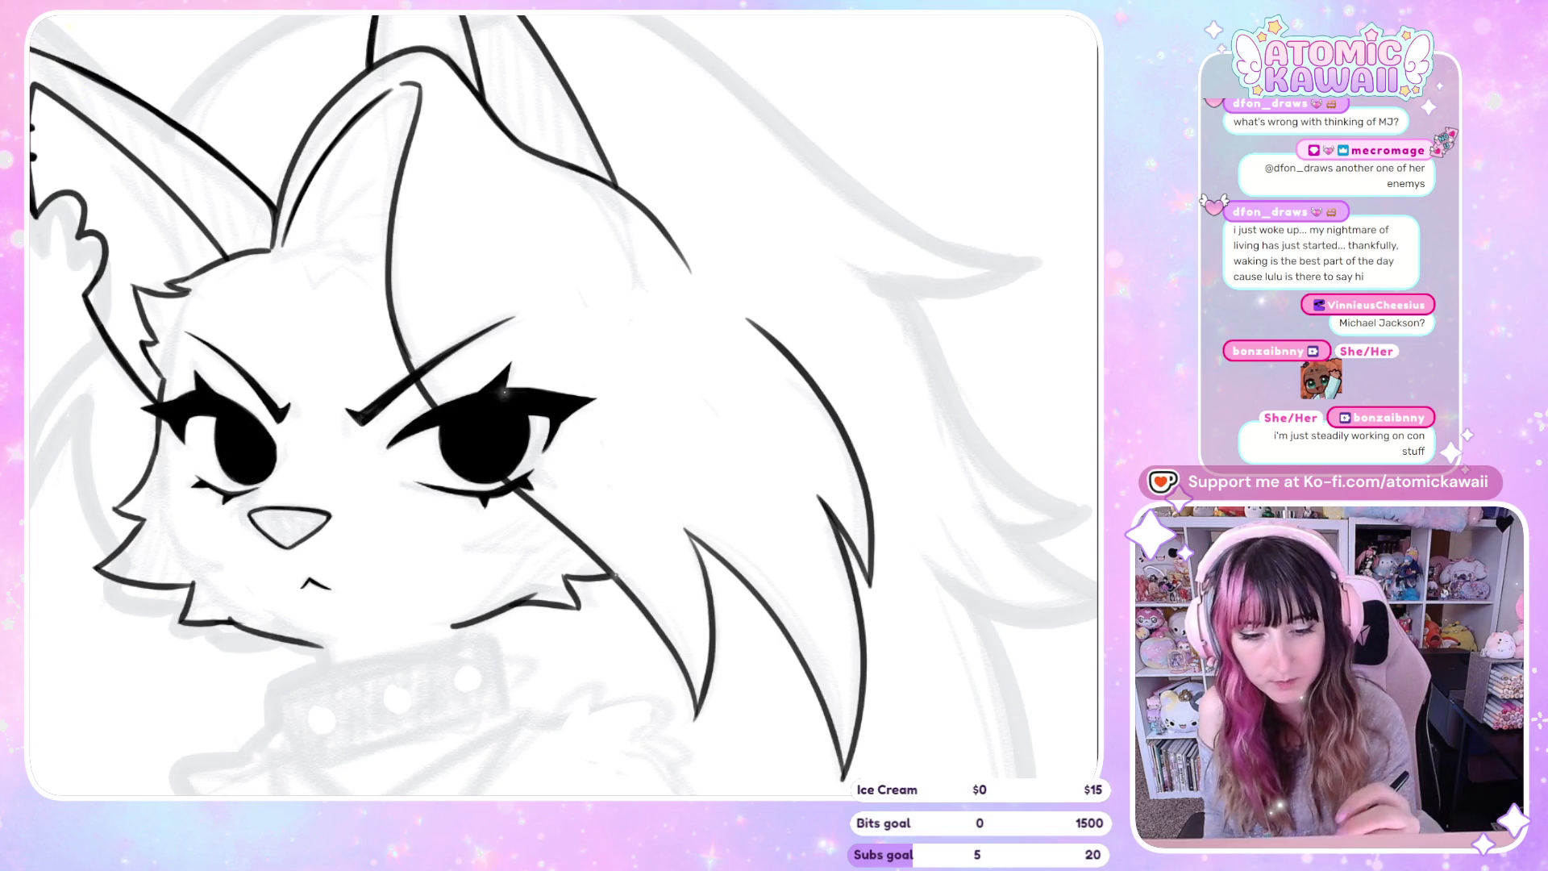
pyautogui.moveTo(284, 248)
pyautogui.mouseDown()
pyautogui.moveTo(306, 228)
pyautogui.moveTo(358, 226)
pyautogui.moveTo(367, 242)
pyautogui.mouseUp()
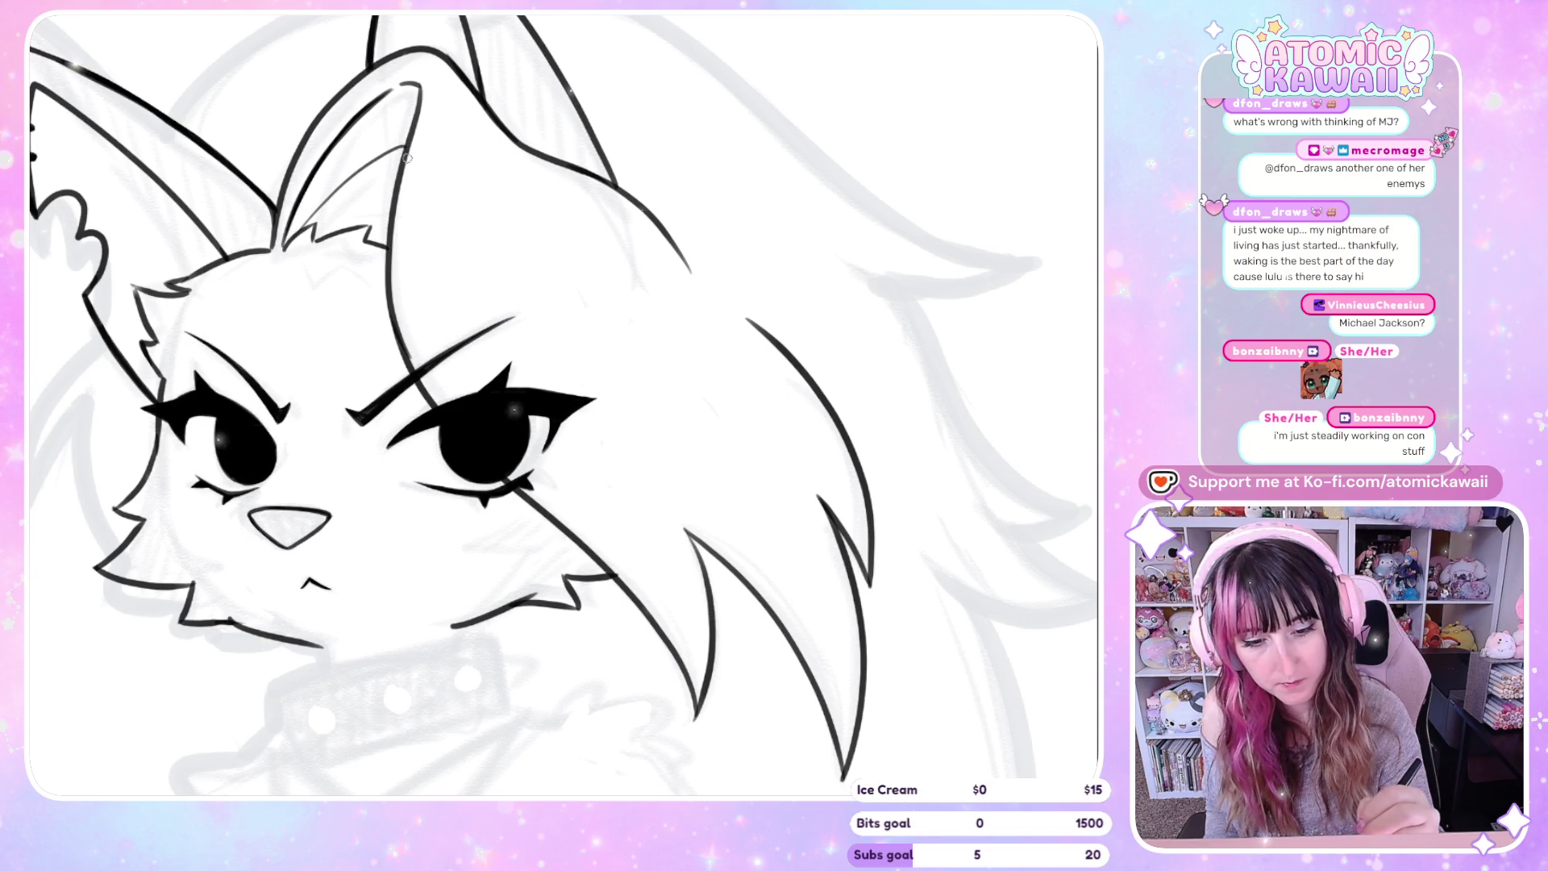
pyautogui.moveTo(337, 192); pyautogui.dragTo(387, 158)
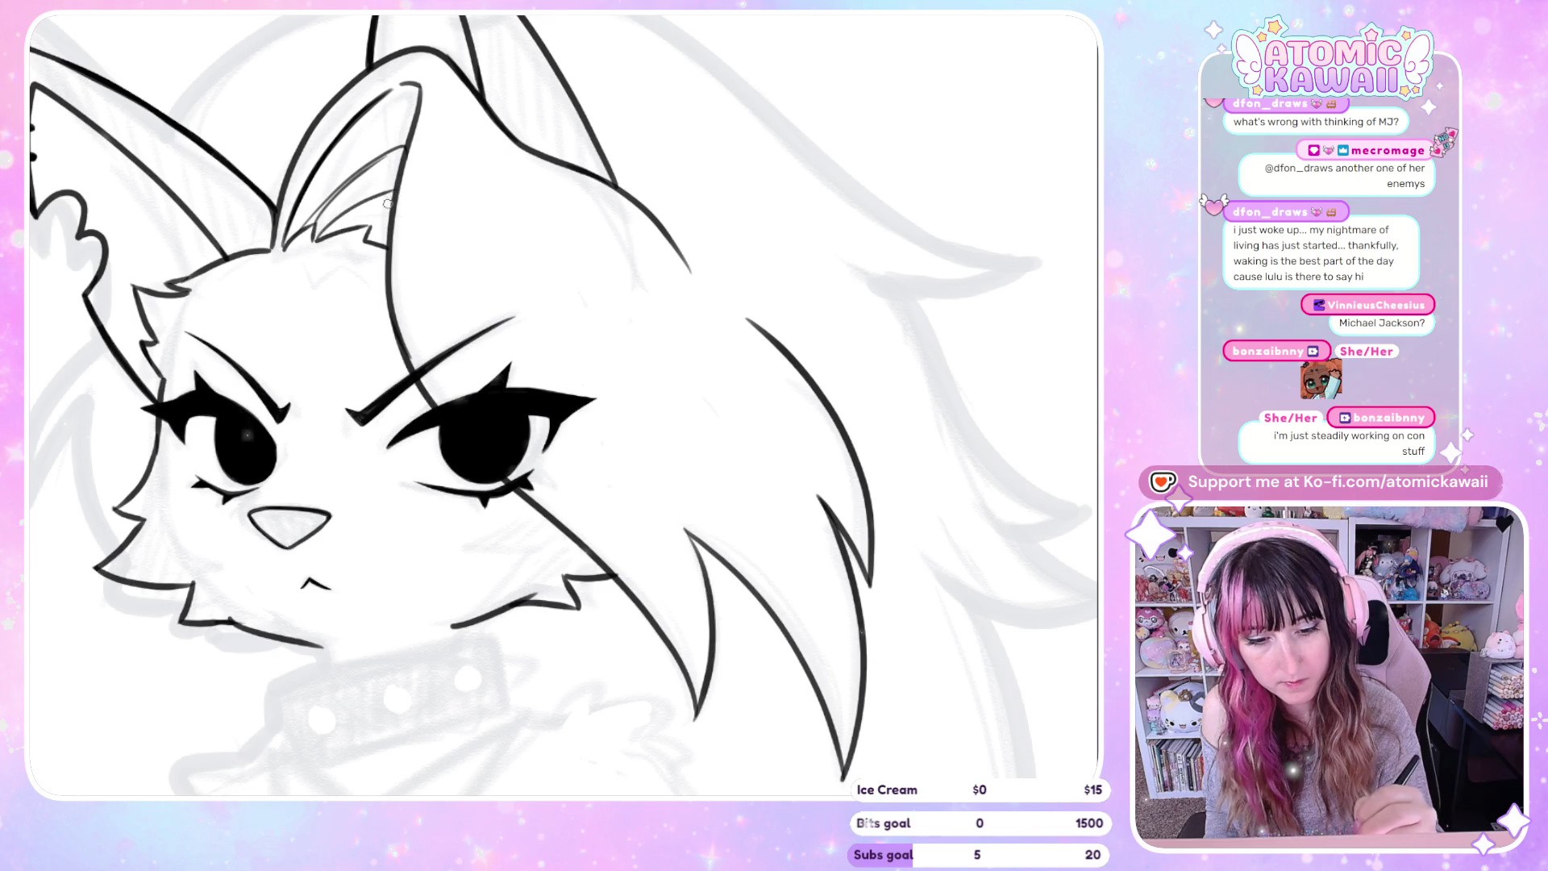
pyautogui.moveTo(320, 237); pyautogui.dragTo(387, 201)
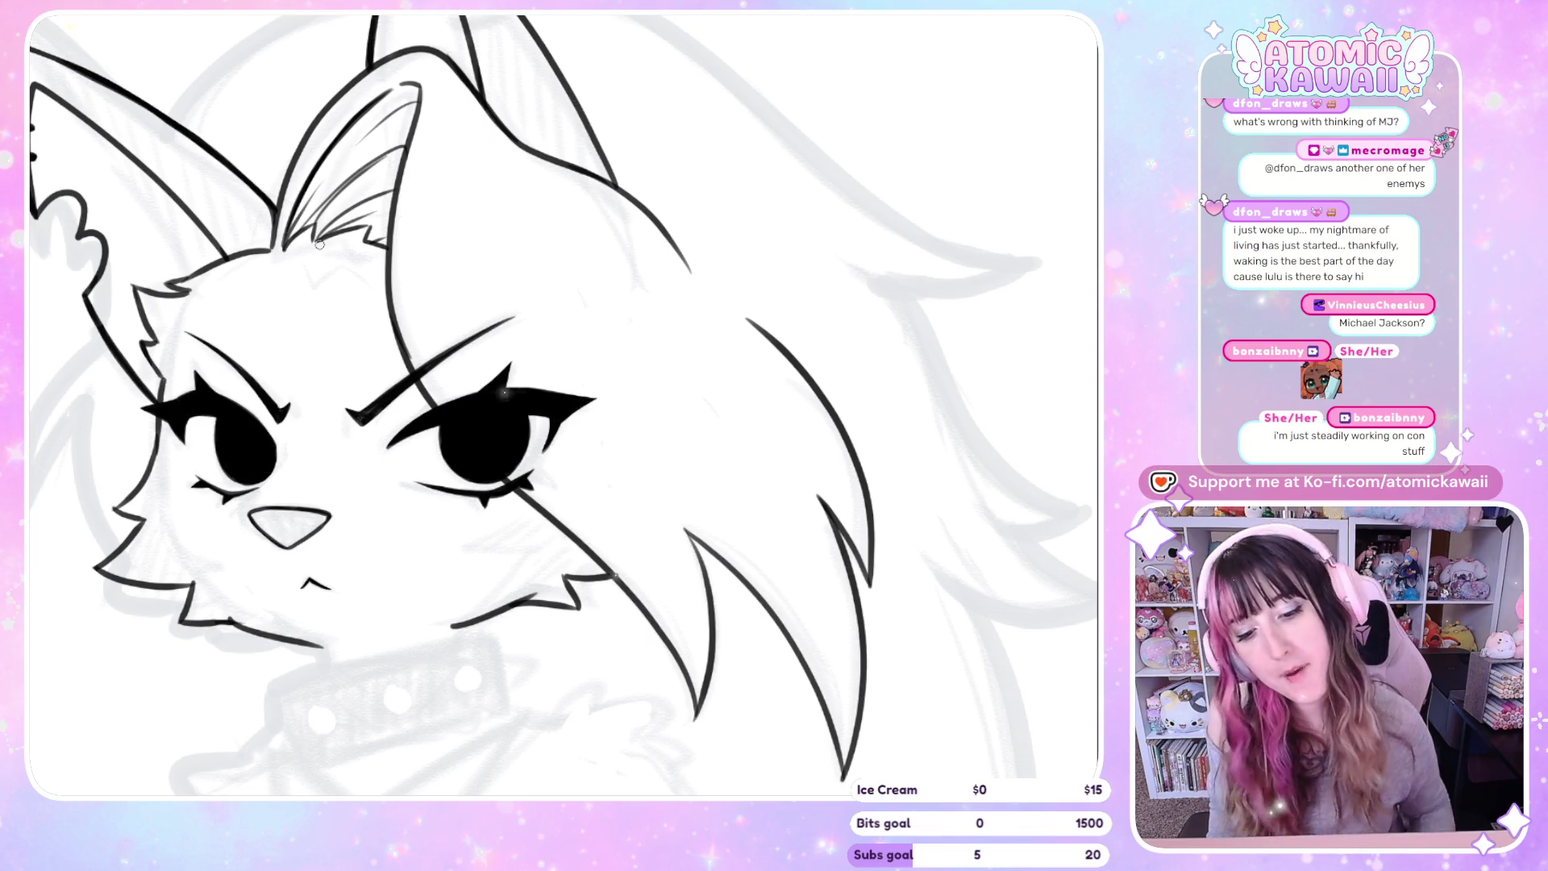
pyautogui.hotkey('ctrl', '0')
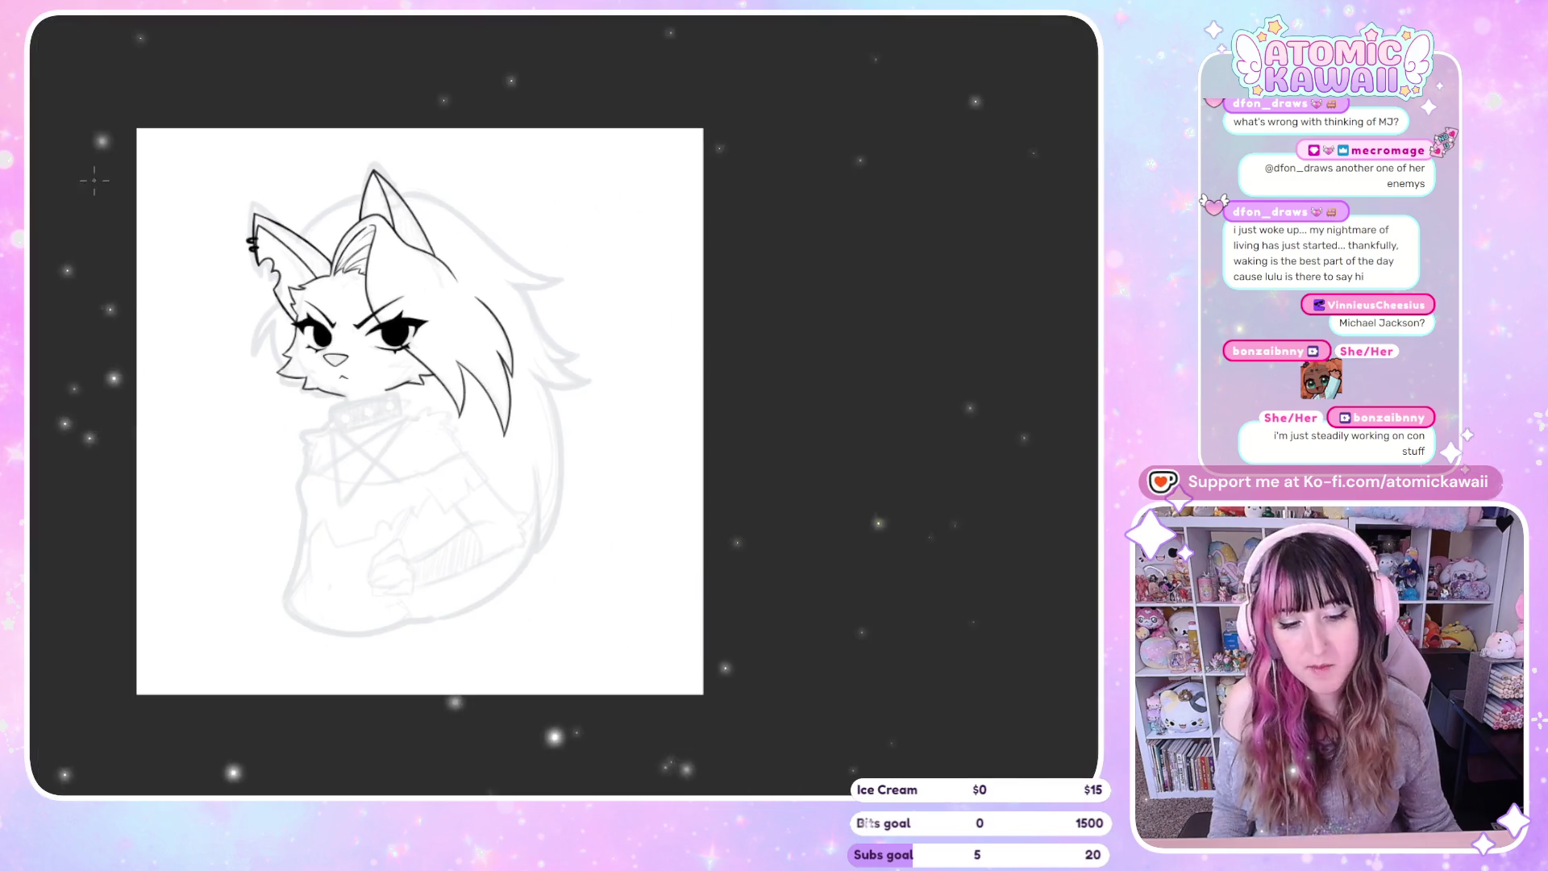
pyautogui.press('h')
pyautogui.press('h')
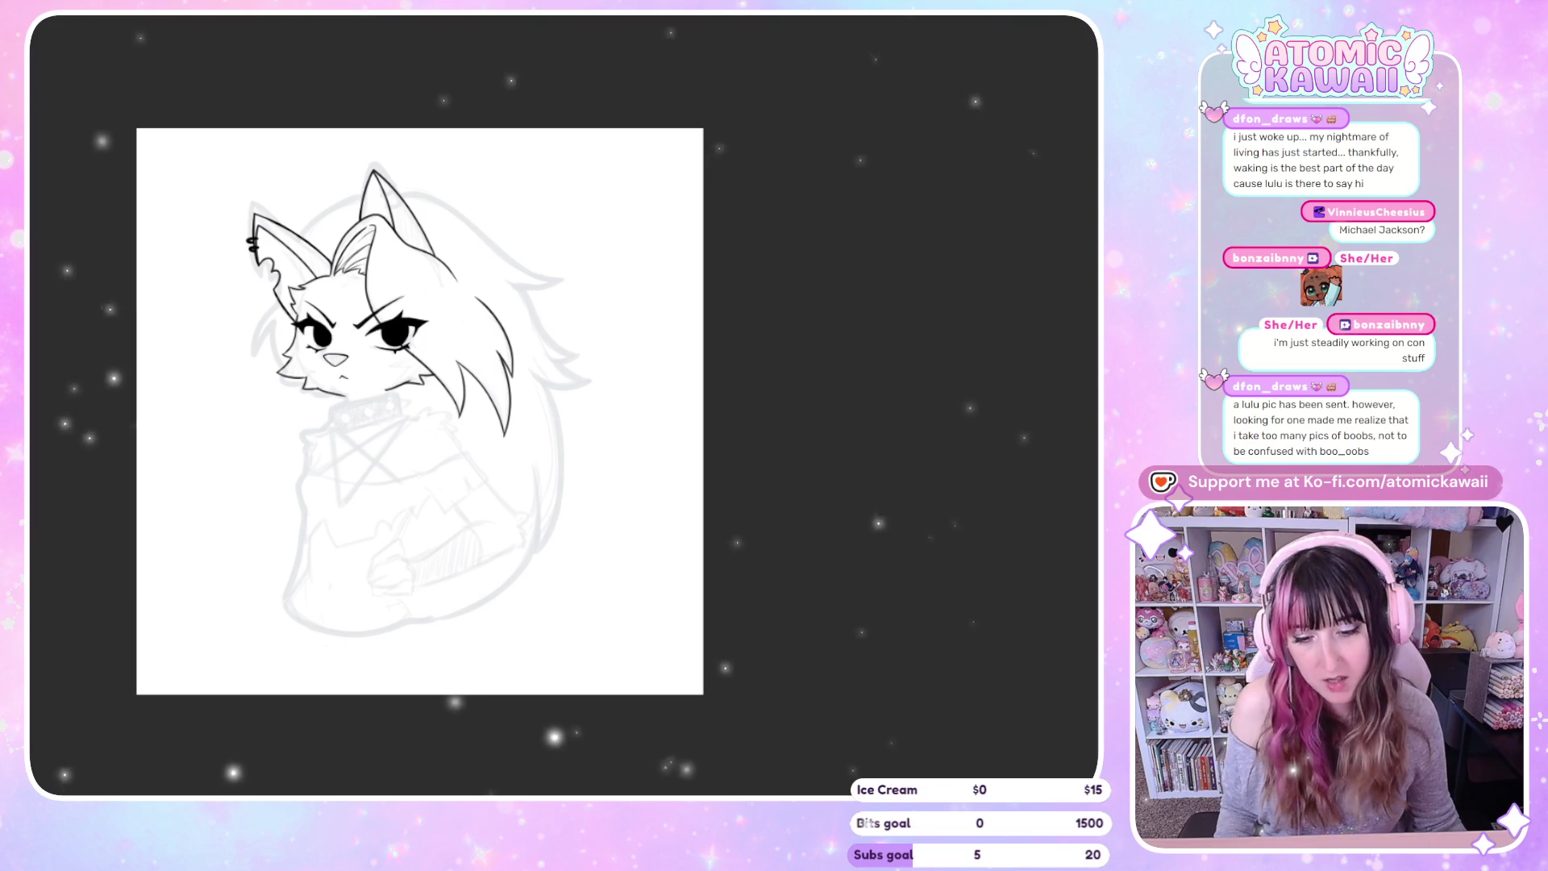
# Ink the chin fur line and cheek fur line beside the mouth, undoing a stray cheek stroke
pyautogui.scroll(3, 277, 408)
pyautogui.scroll(2, 349, 386)
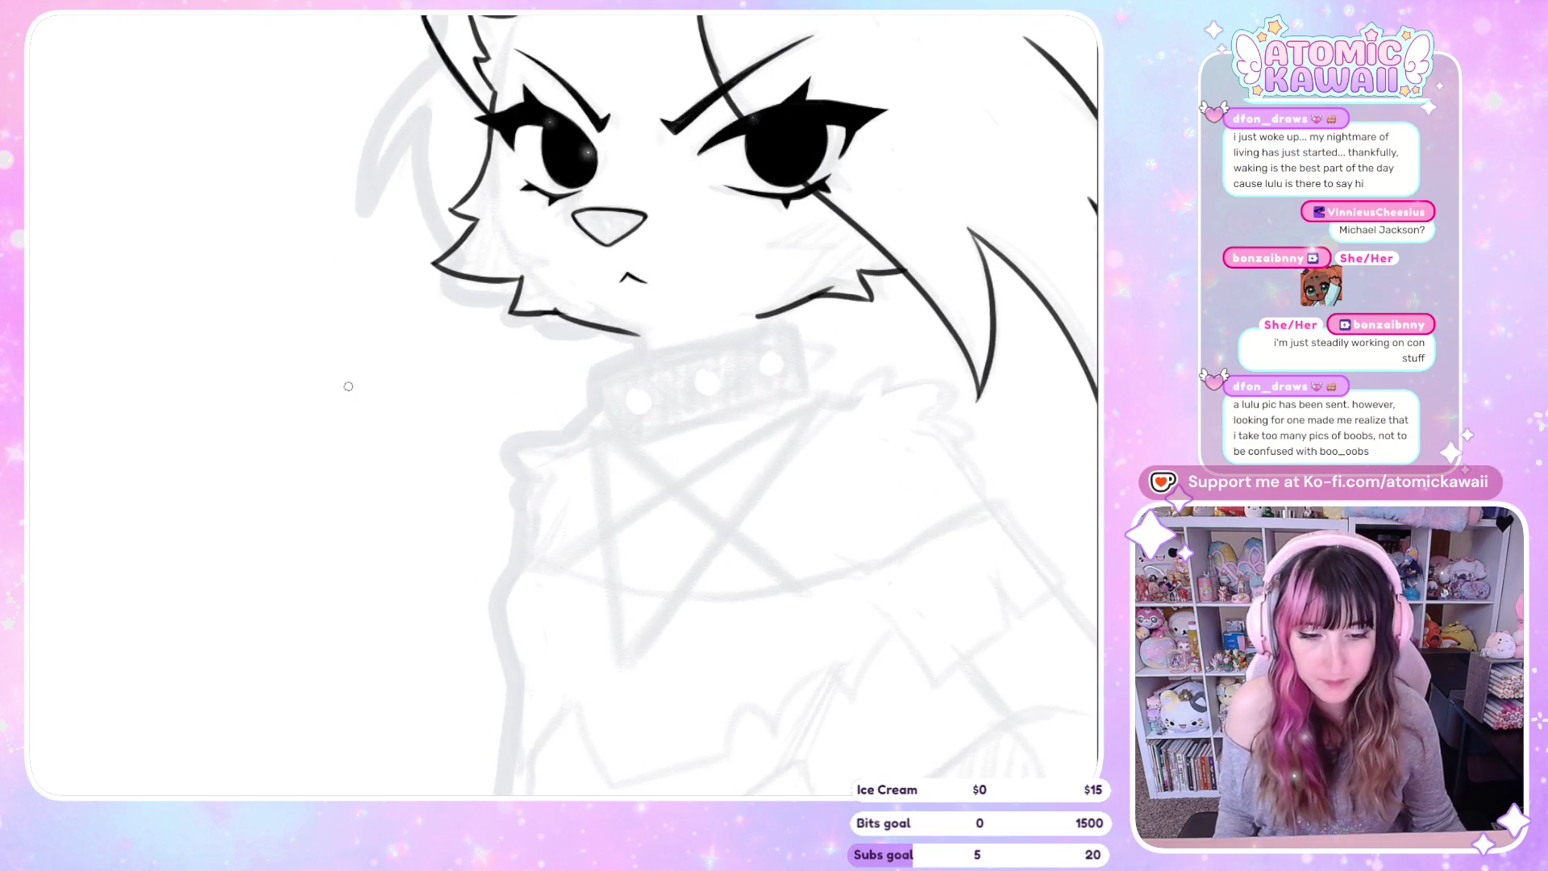
pyautogui.press('h')
pyautogui.press('h')
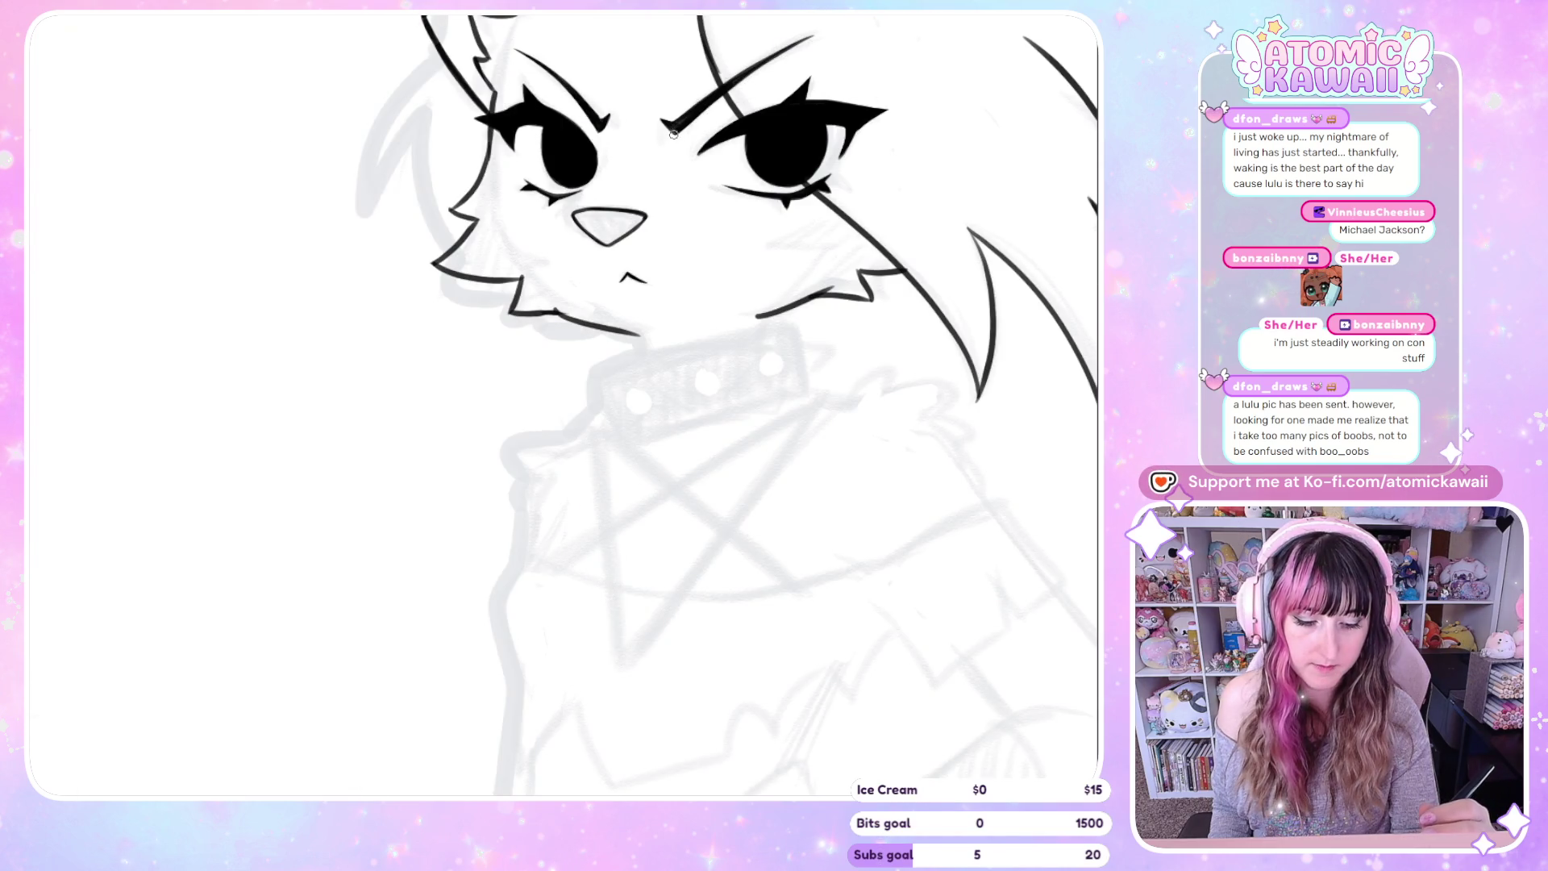
pyautogui.moveTo(483, 178); pyautogui.dragTo(494, 146)
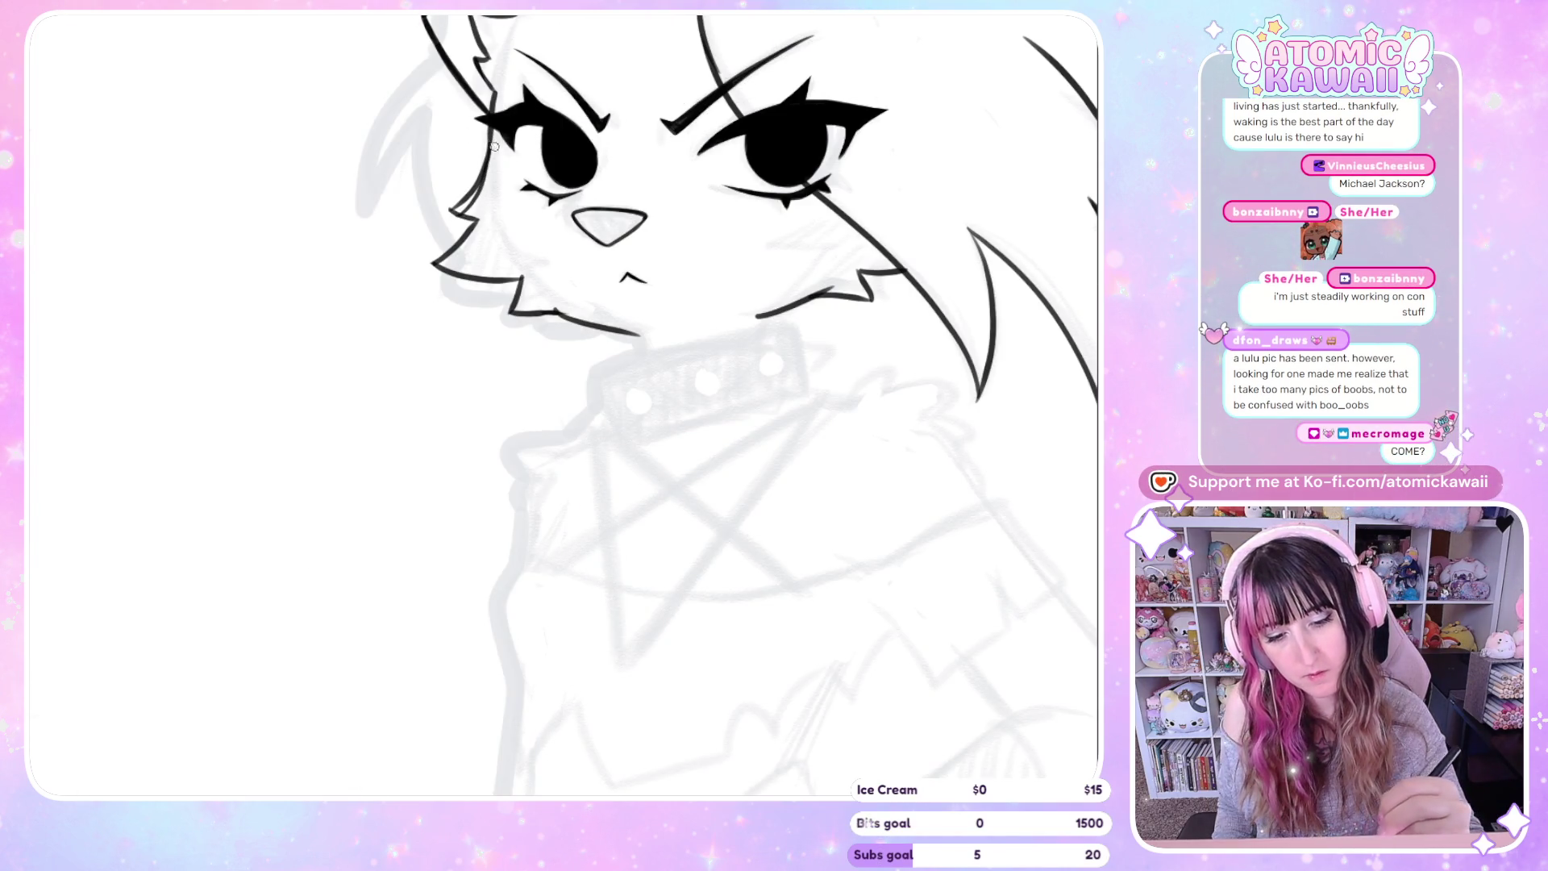
pyautogui.hotkey('ctrl', 'z')
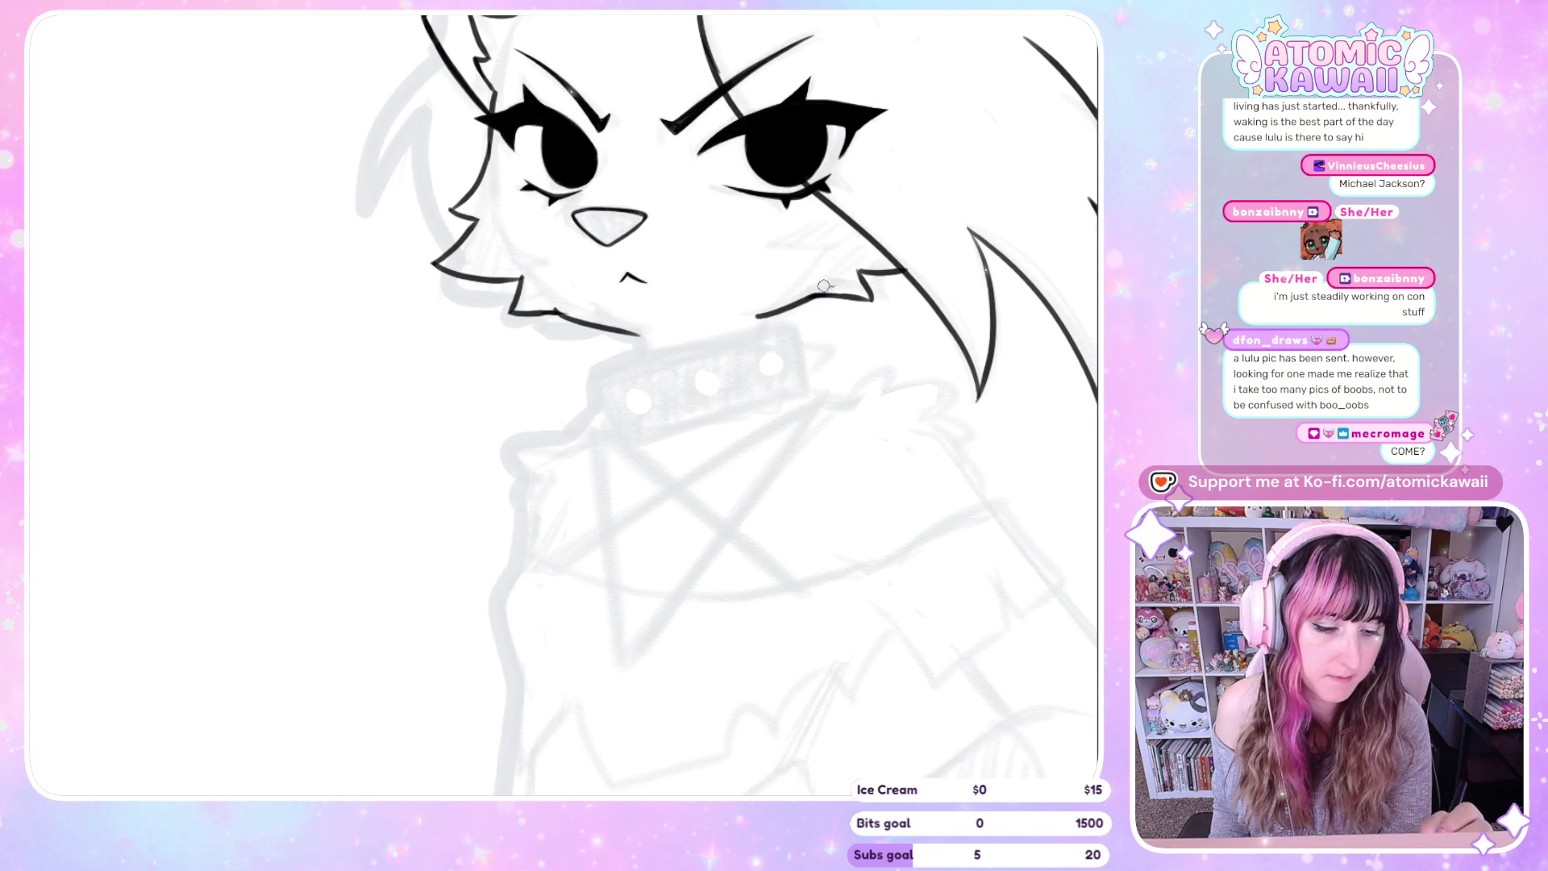
pyautogui.press('m')
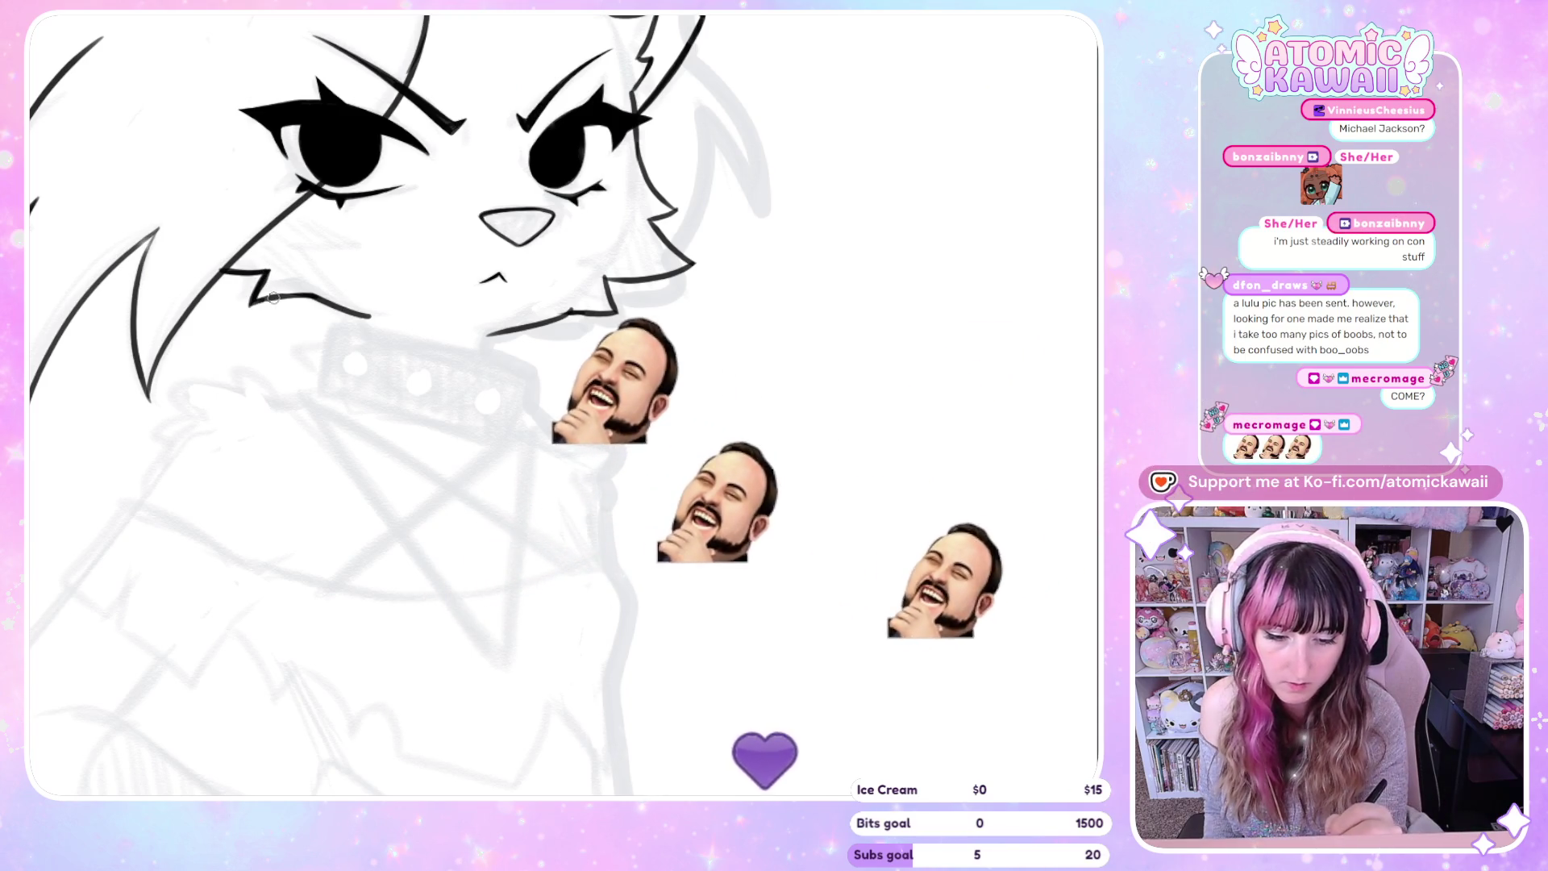
pyautogui.press('m')
pyautogui.press('m')
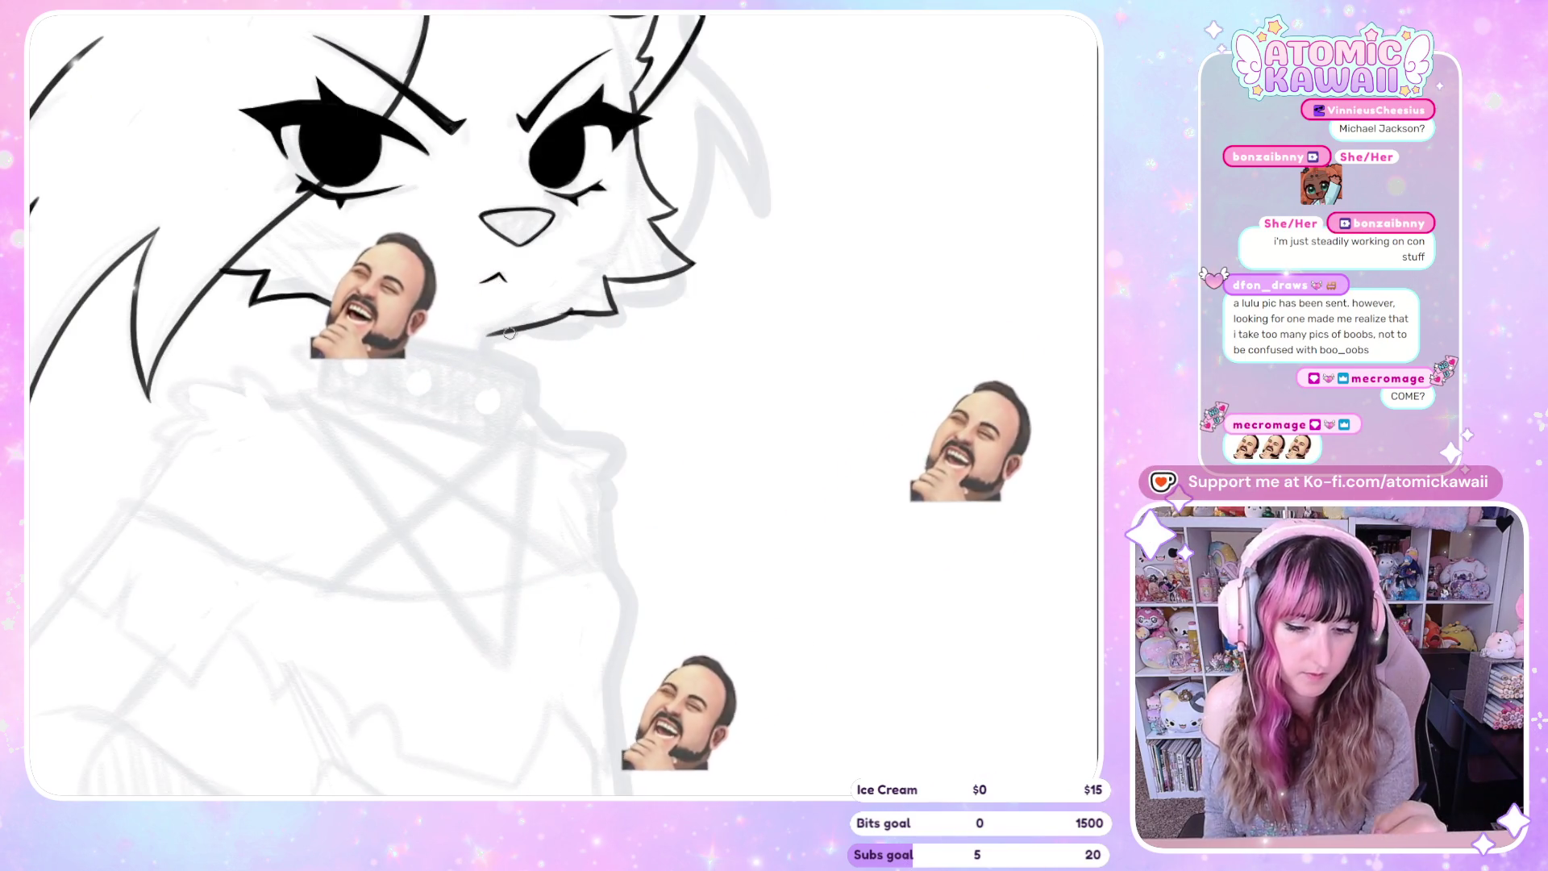
pyautogui.moveTo(509, 333); pyautogui.dragTo(544, 324)
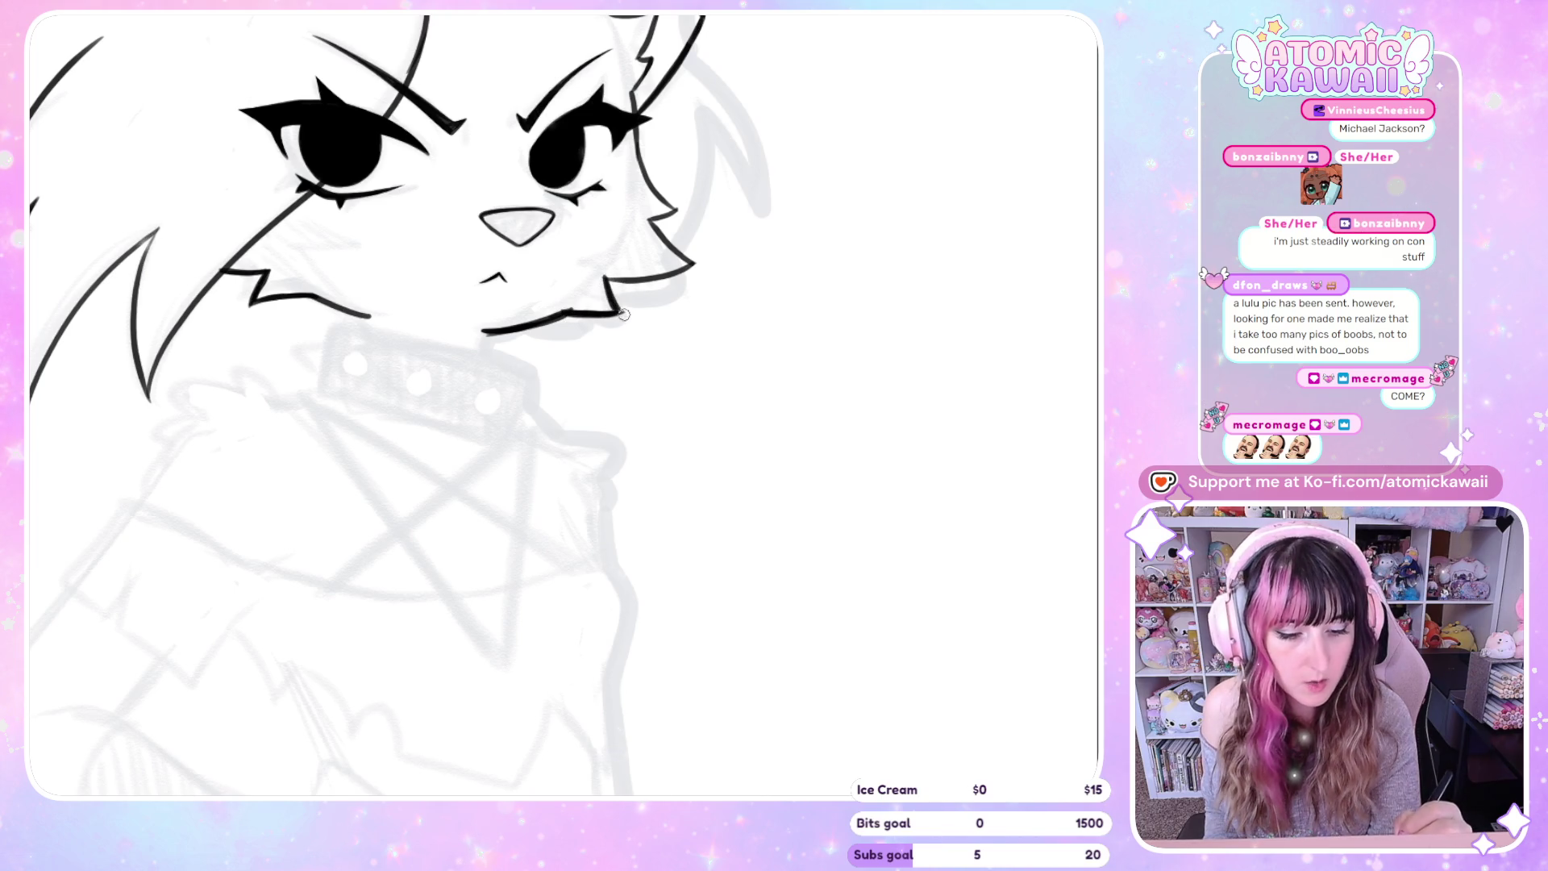
pyautogui.press('m')
pyautogui.moveTo(466, 279); pyautogui.dragTo(516, 288)
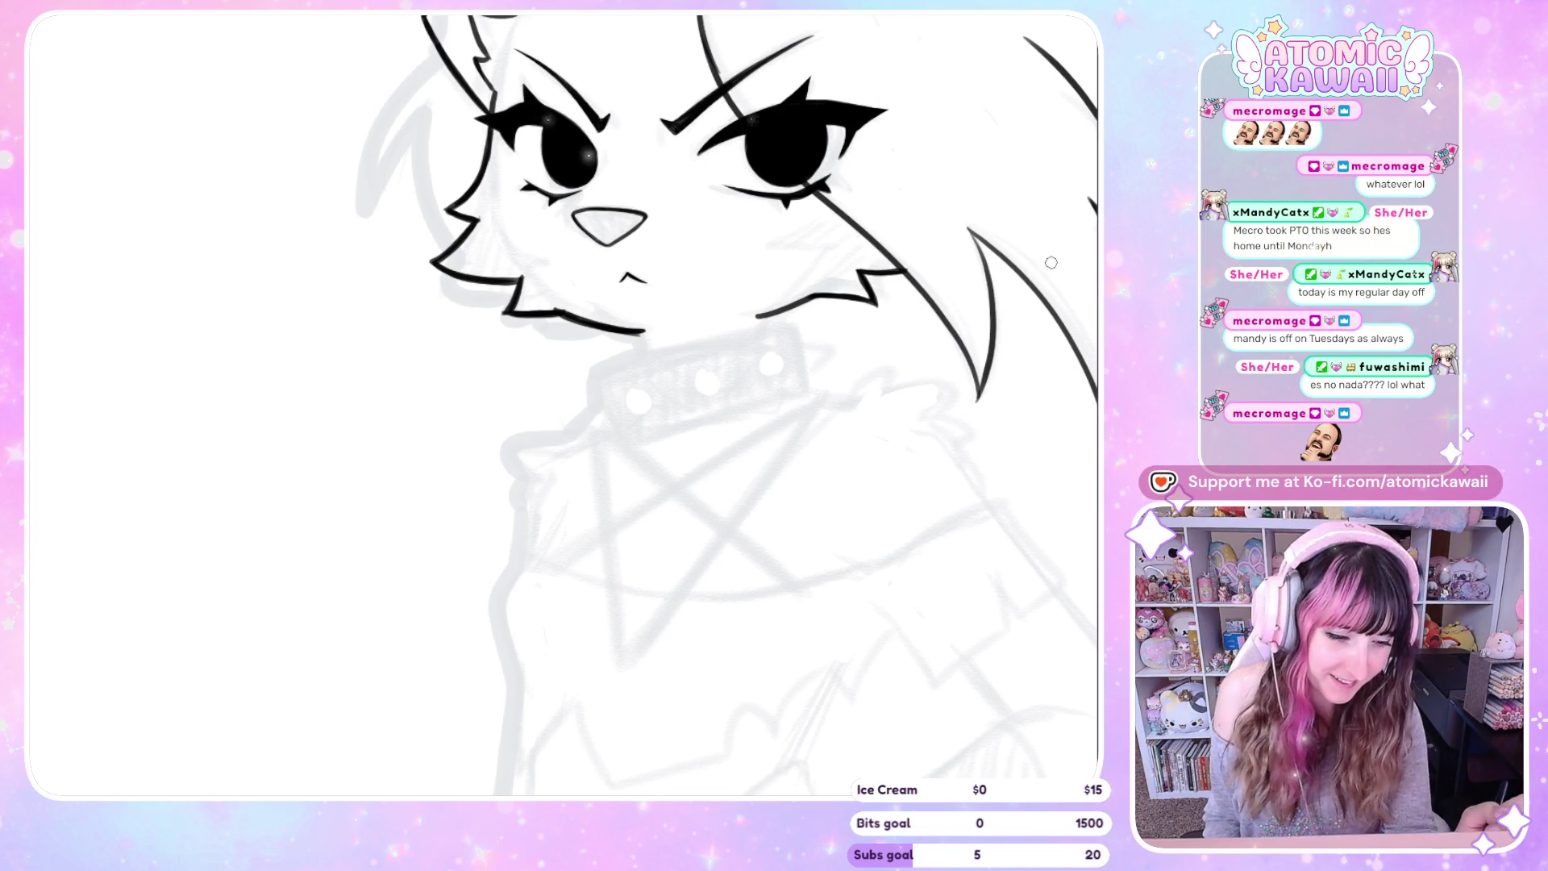
# Re-ink the cheek line from beside the eye to the hair spike, replacing a too-thick attempt
pyautogui.press('h')
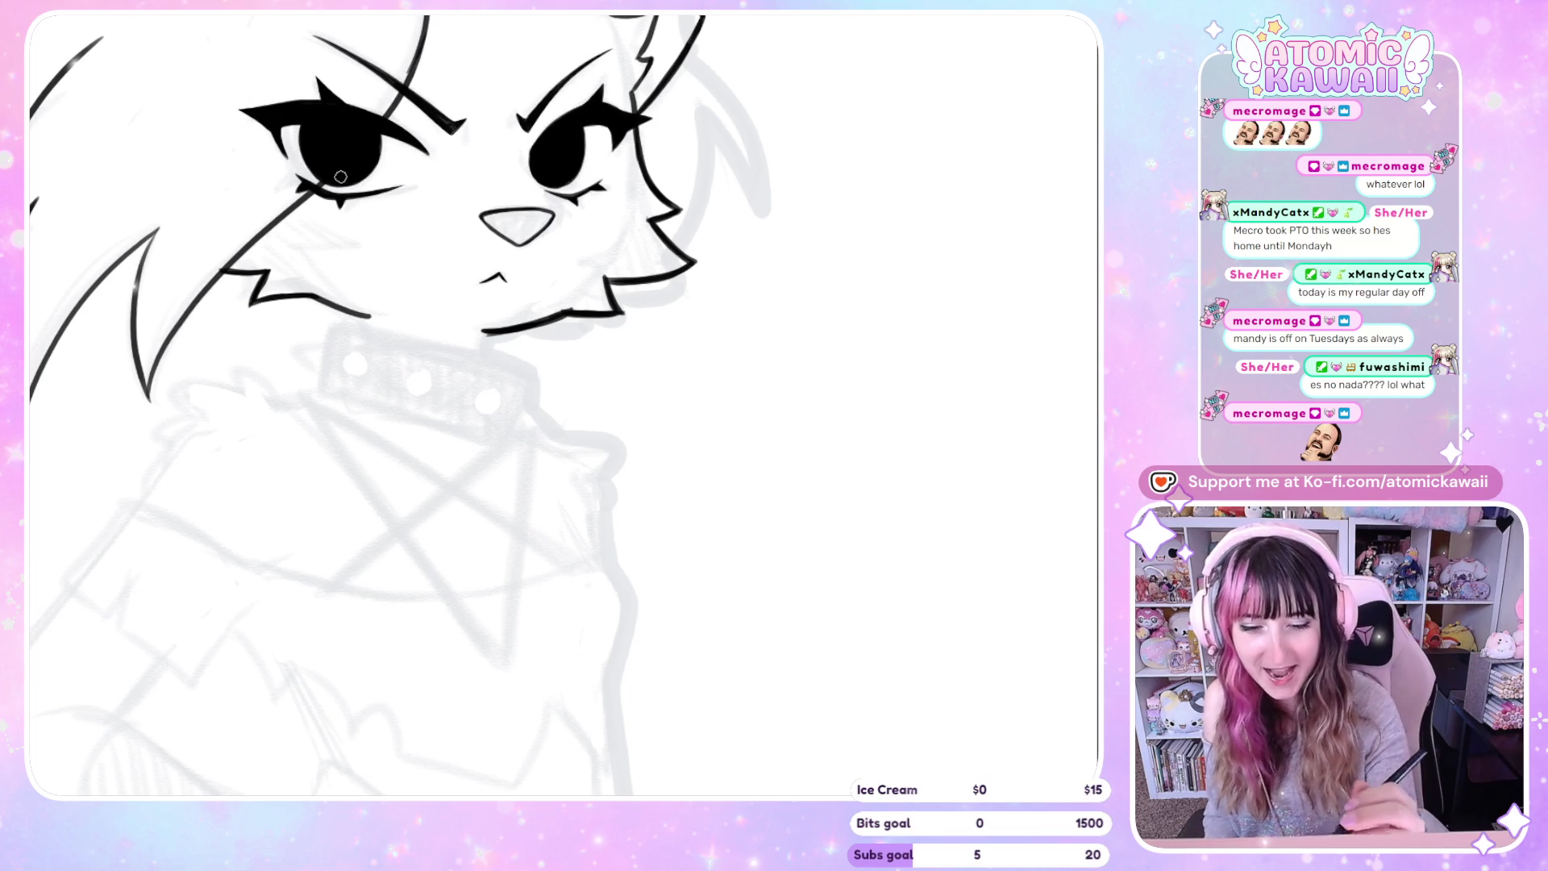
pyautogui.moveTo(216, 270); pyautogui.dragTo(187, 305)
pyautogui.moveTo(150, 389); pyautogui.dragTo(273, 221)
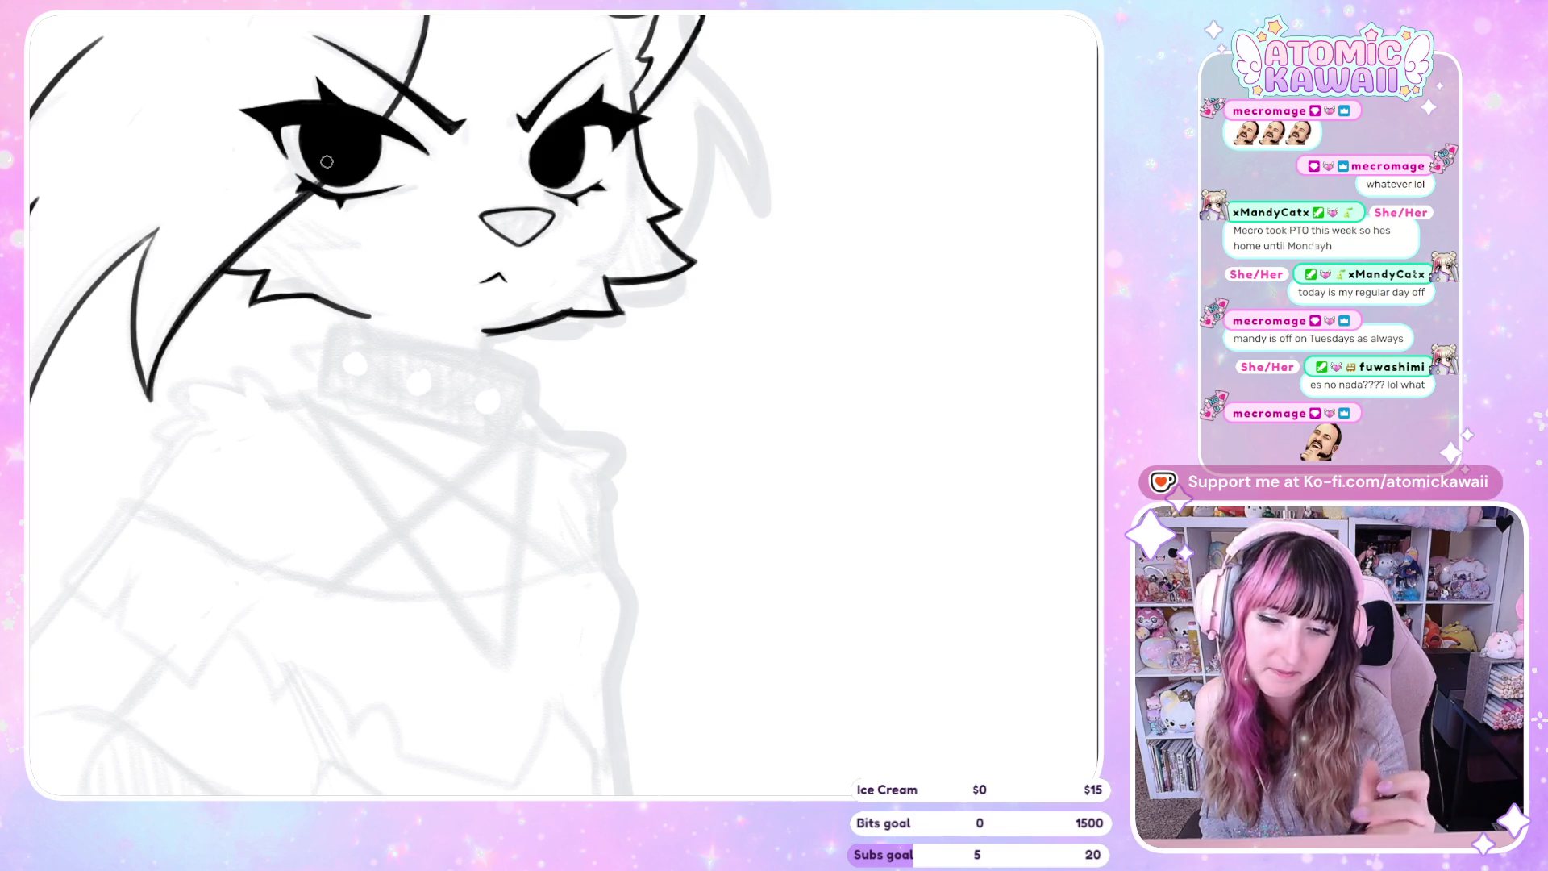
pyautogui.hotkey('ctrl', 'z')
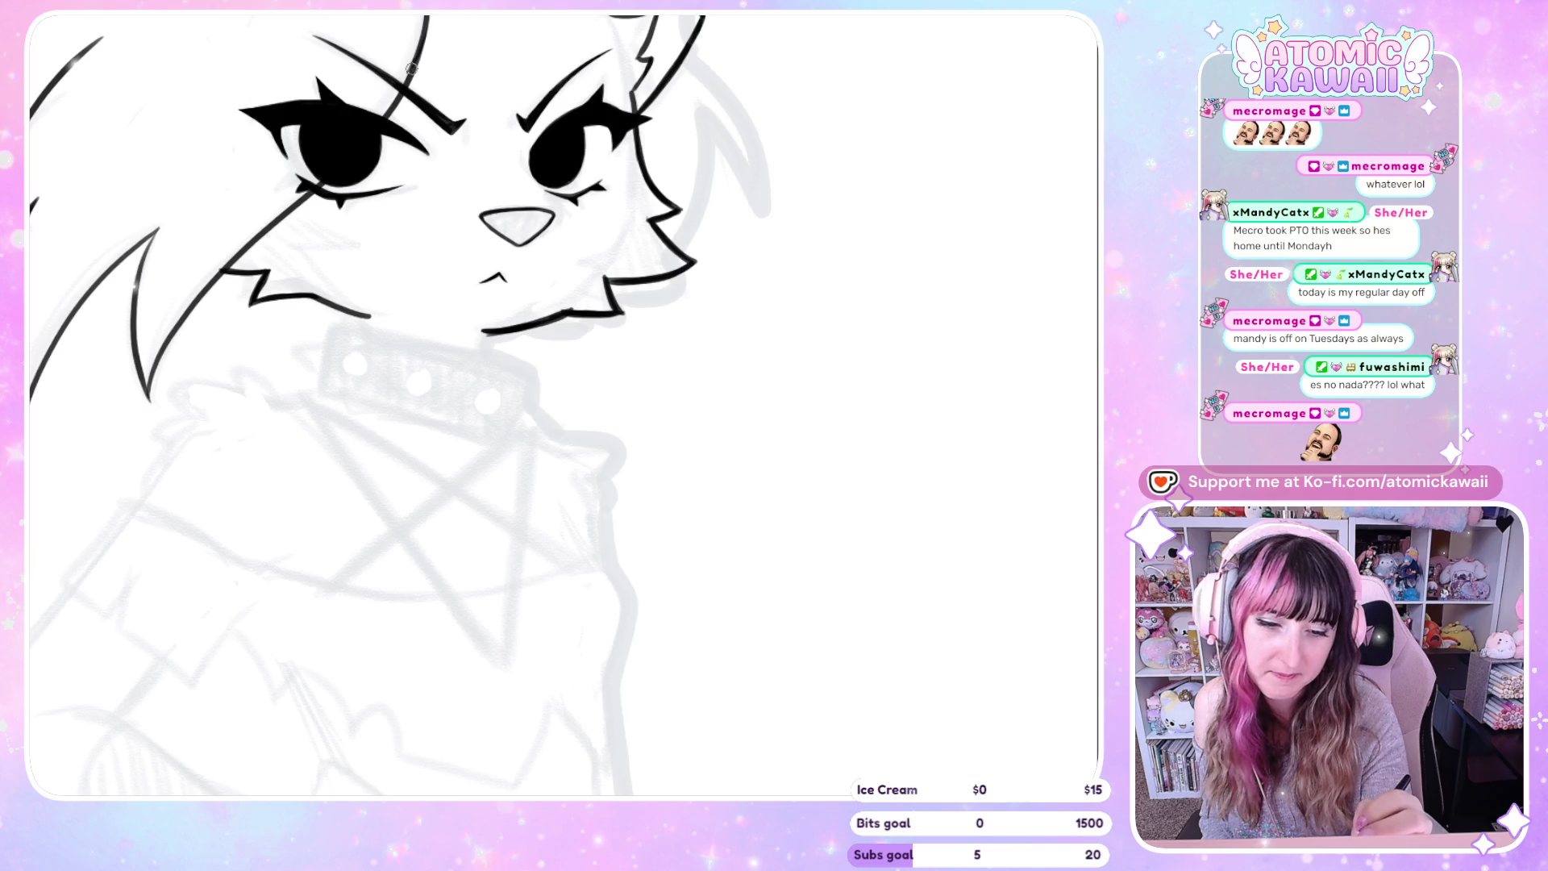
pyautogui.moveTo(306, 191); pyautogui.dragTo(167, 342)
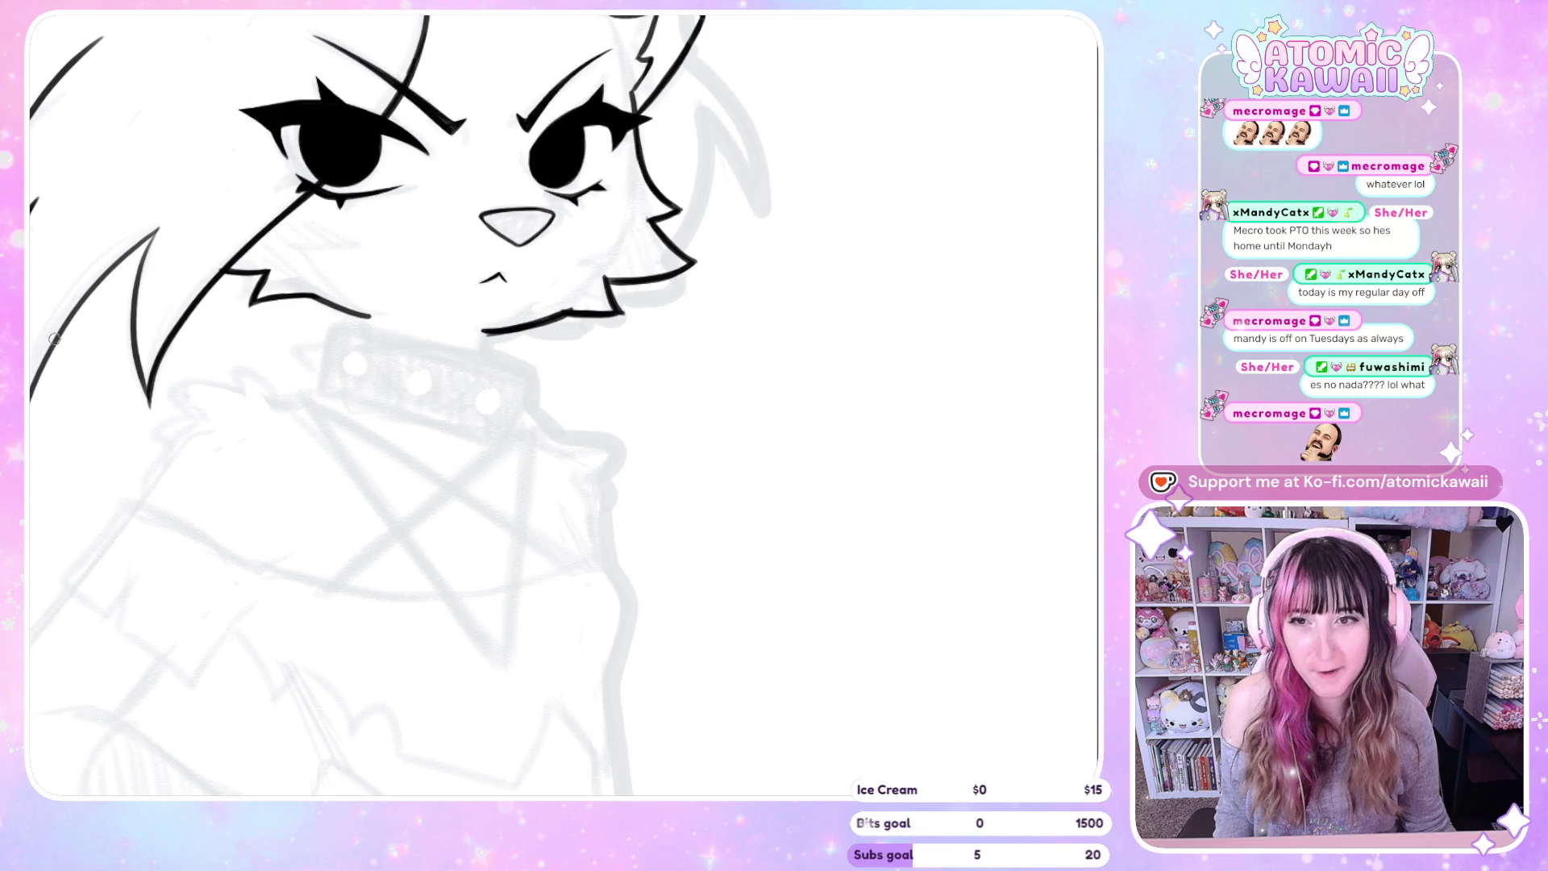
pyautogui.scroll(-5, 53, 339)
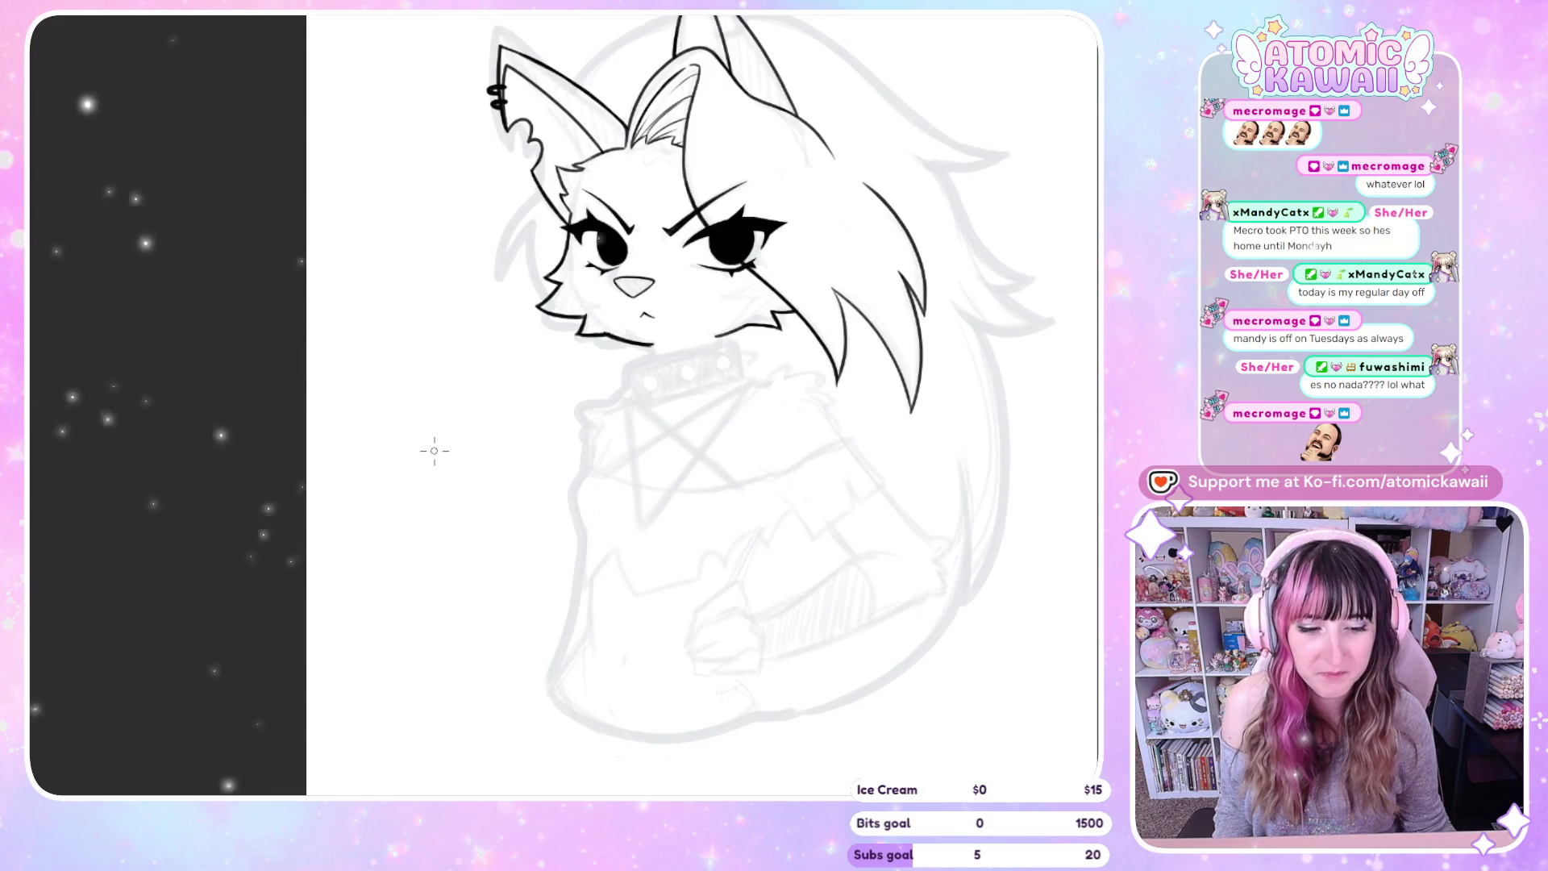
# Replace the long stroke across the head with a hair outline running down from the ear tip
pyautogui.press('h')
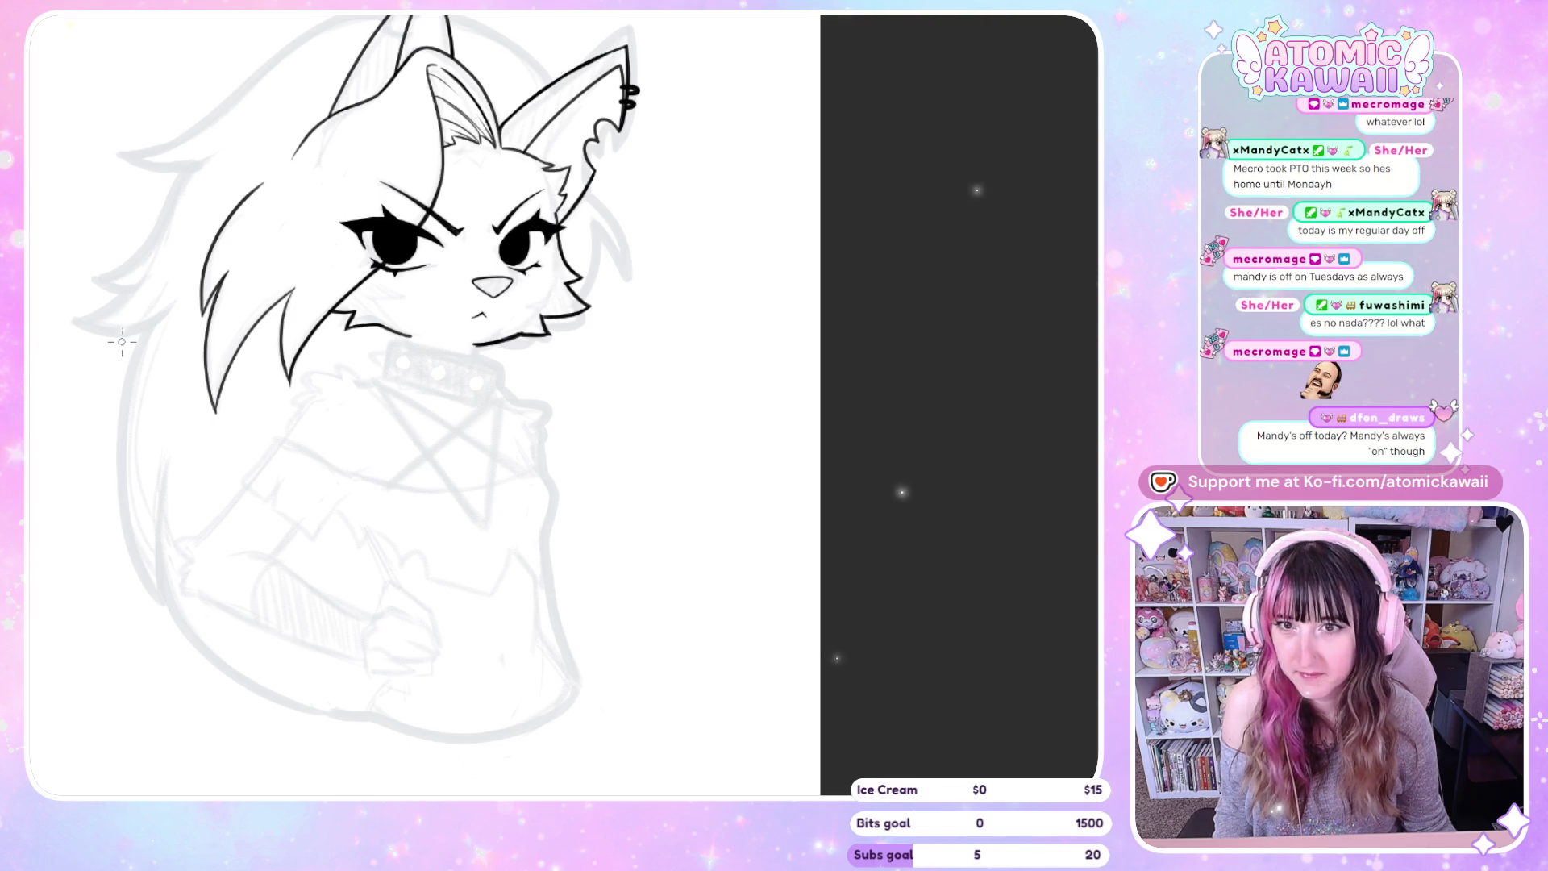
pyautogui.scroll(-1, 505, 320)
pyautogui.scroll(2, 505, 320)
pyautogui.scroll(-3, 524, 241)
pyautogui.scroll(2, 562, 153)
pyautogui.scroll(2, 563, 152)
pyautogui.scroll(1, 564, 153)
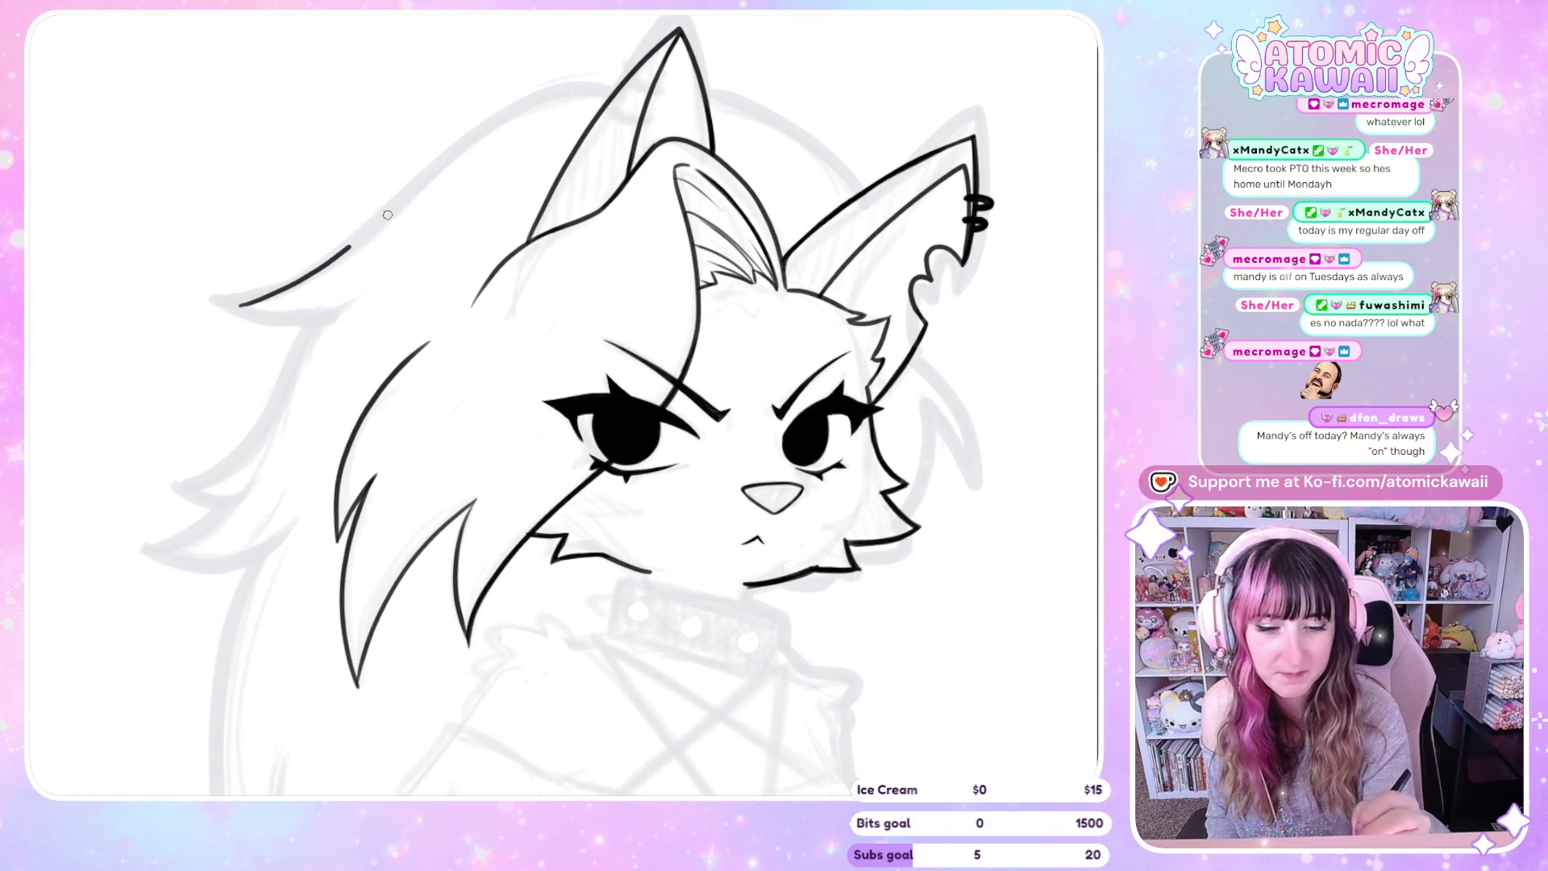
pyautogui.hotkey('ctrl', 'z')
pyautogui.moveTo(613, 88); pyautogui.dragTo(241, 311)
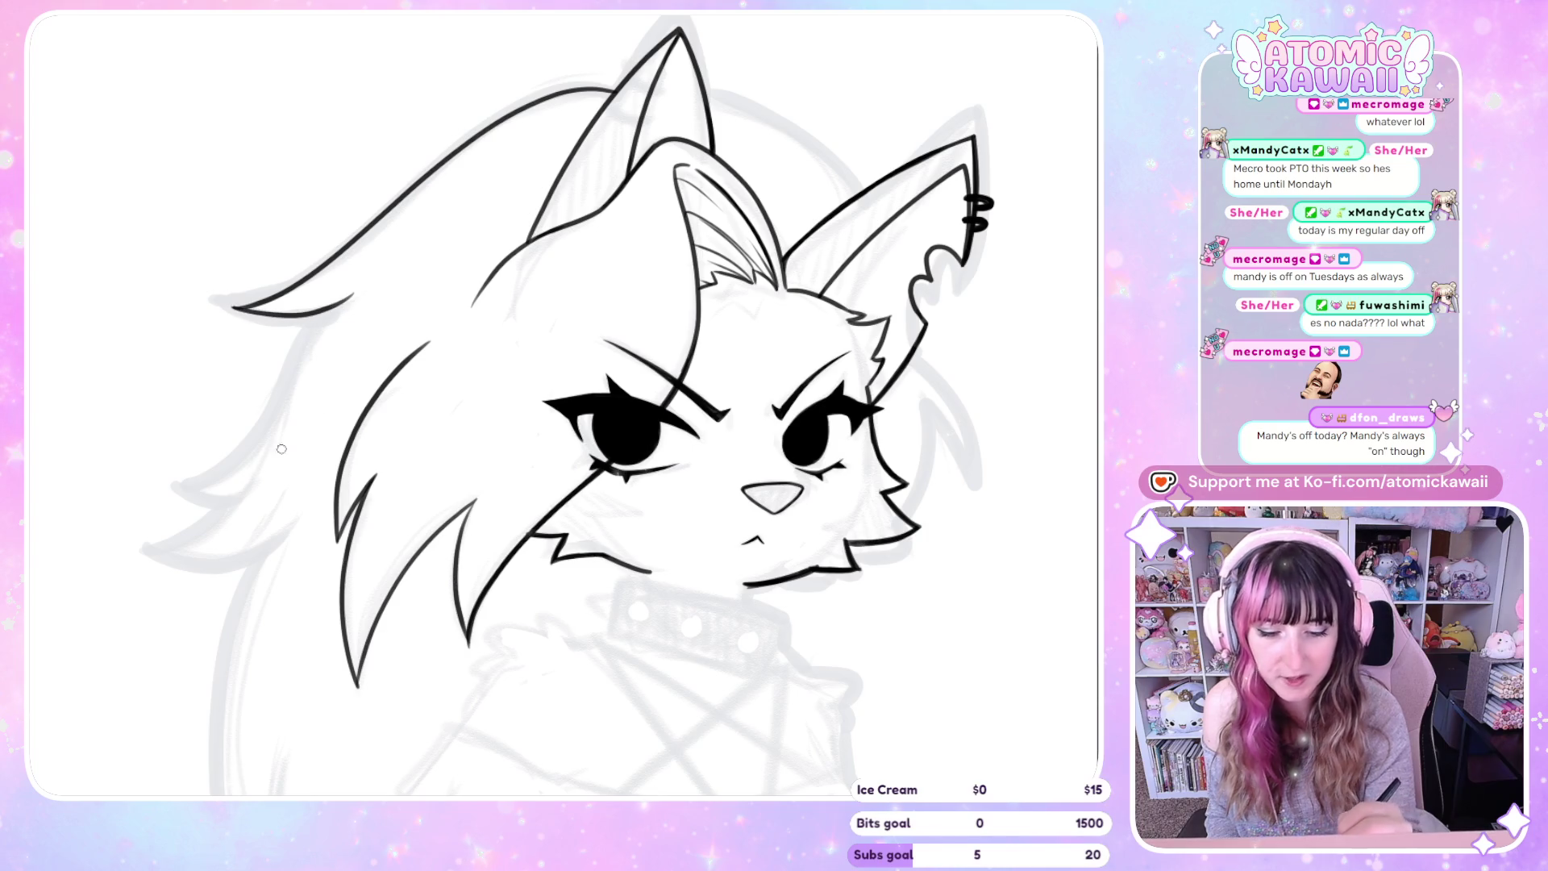
# Extend the side hair outline up and down to its pointed tips, removing a stray tick
pyautogui.moveTo(284, 391); pyautogui.dragTo(350, 297)
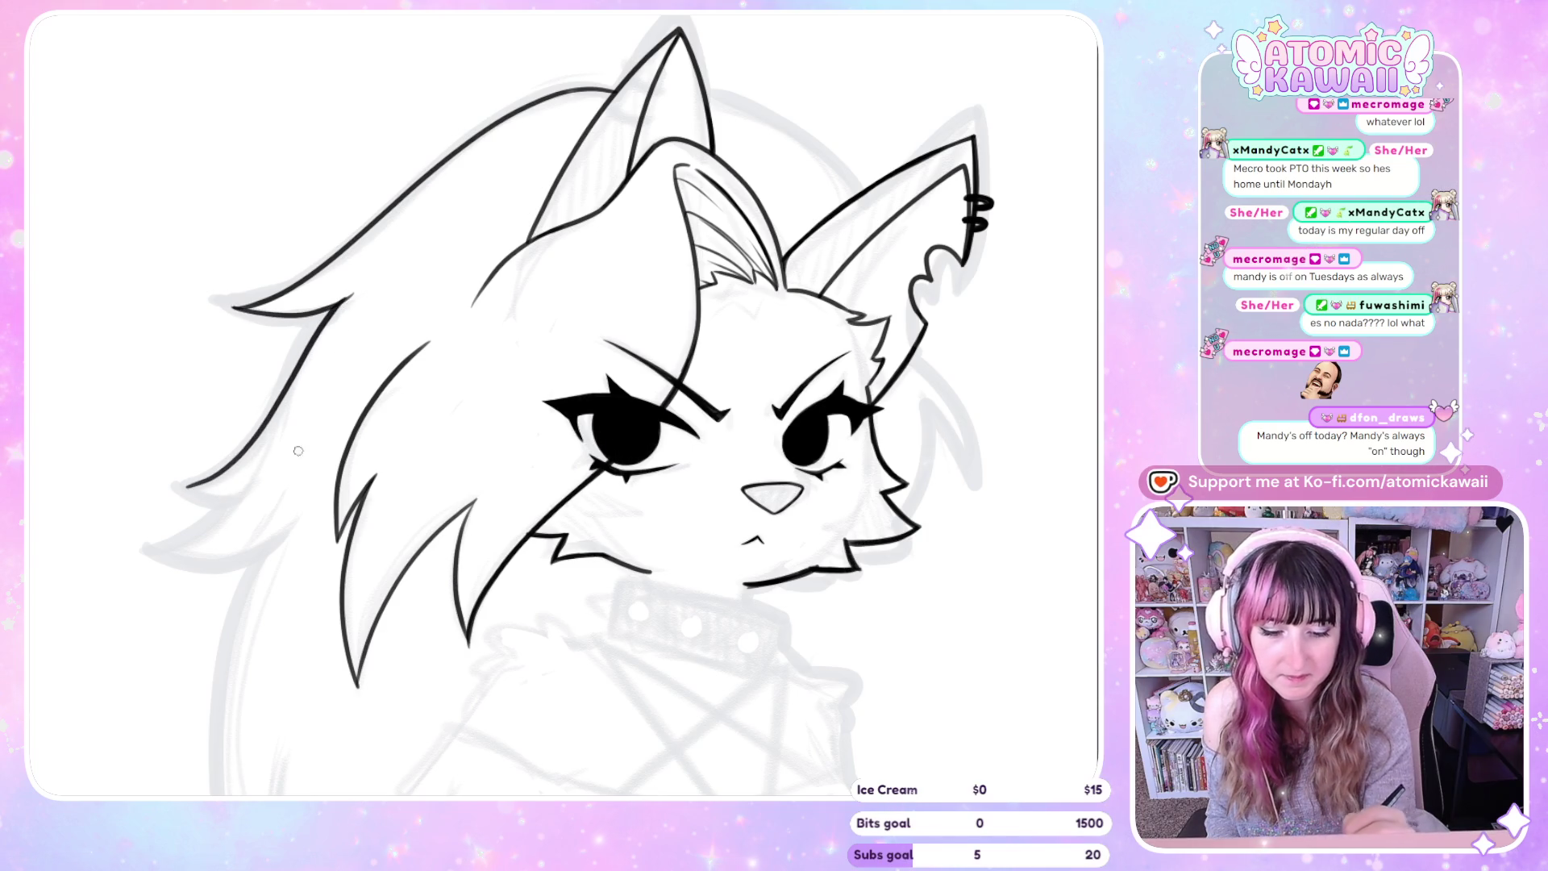
pyautogui.hotkey('ctrl', 'z')
pyautogui.moveTo(235, 469); pyautogui.dragTo(185, 490)
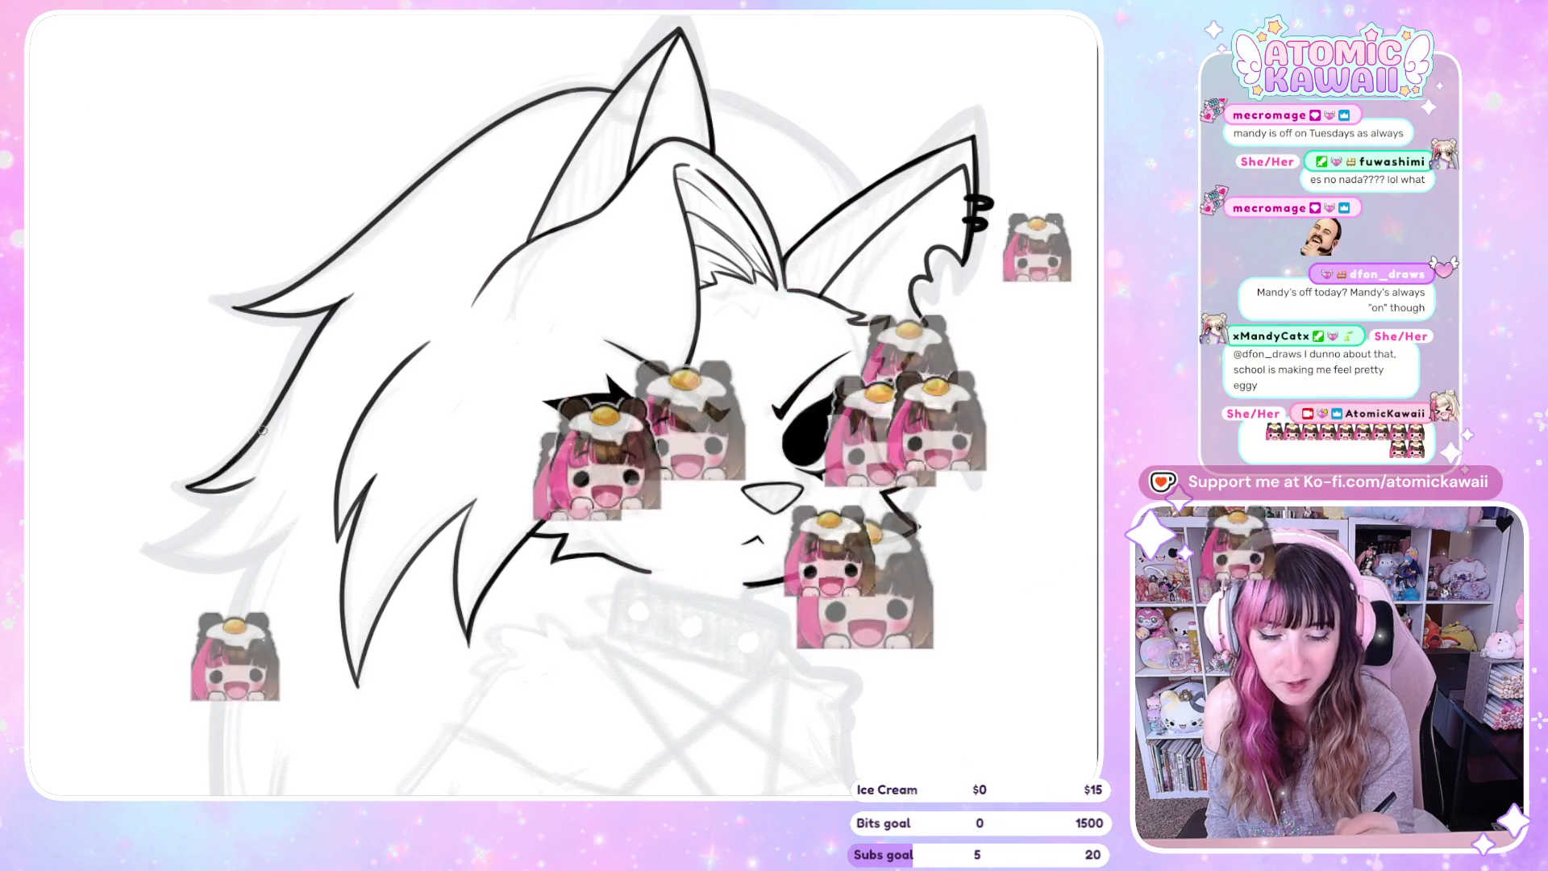
pyautogui.moveTo(242, 506)
pyautogui.mouseDown()
pyautogui.moveTo(147, 553)
pyautogui.moveTo(268, 546)
pyautogui.mouseUp()
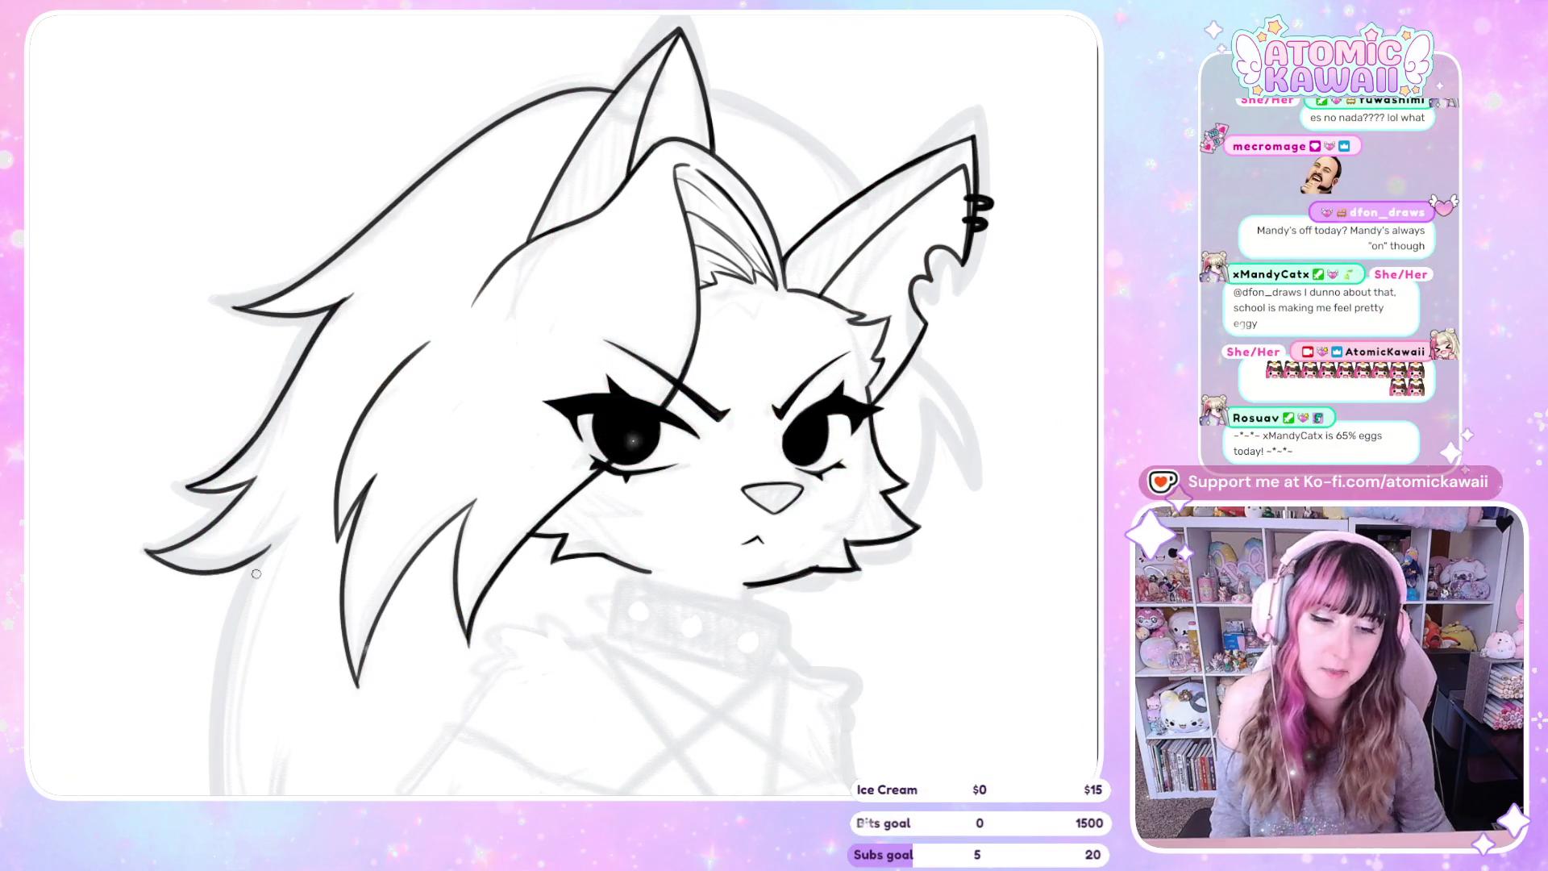
pyautogui.hotkey('ctrl', '-')
# Zoom in and rotate the canvas to work on the hair strands, then reset the rotation upright
pyautogui.press('m')
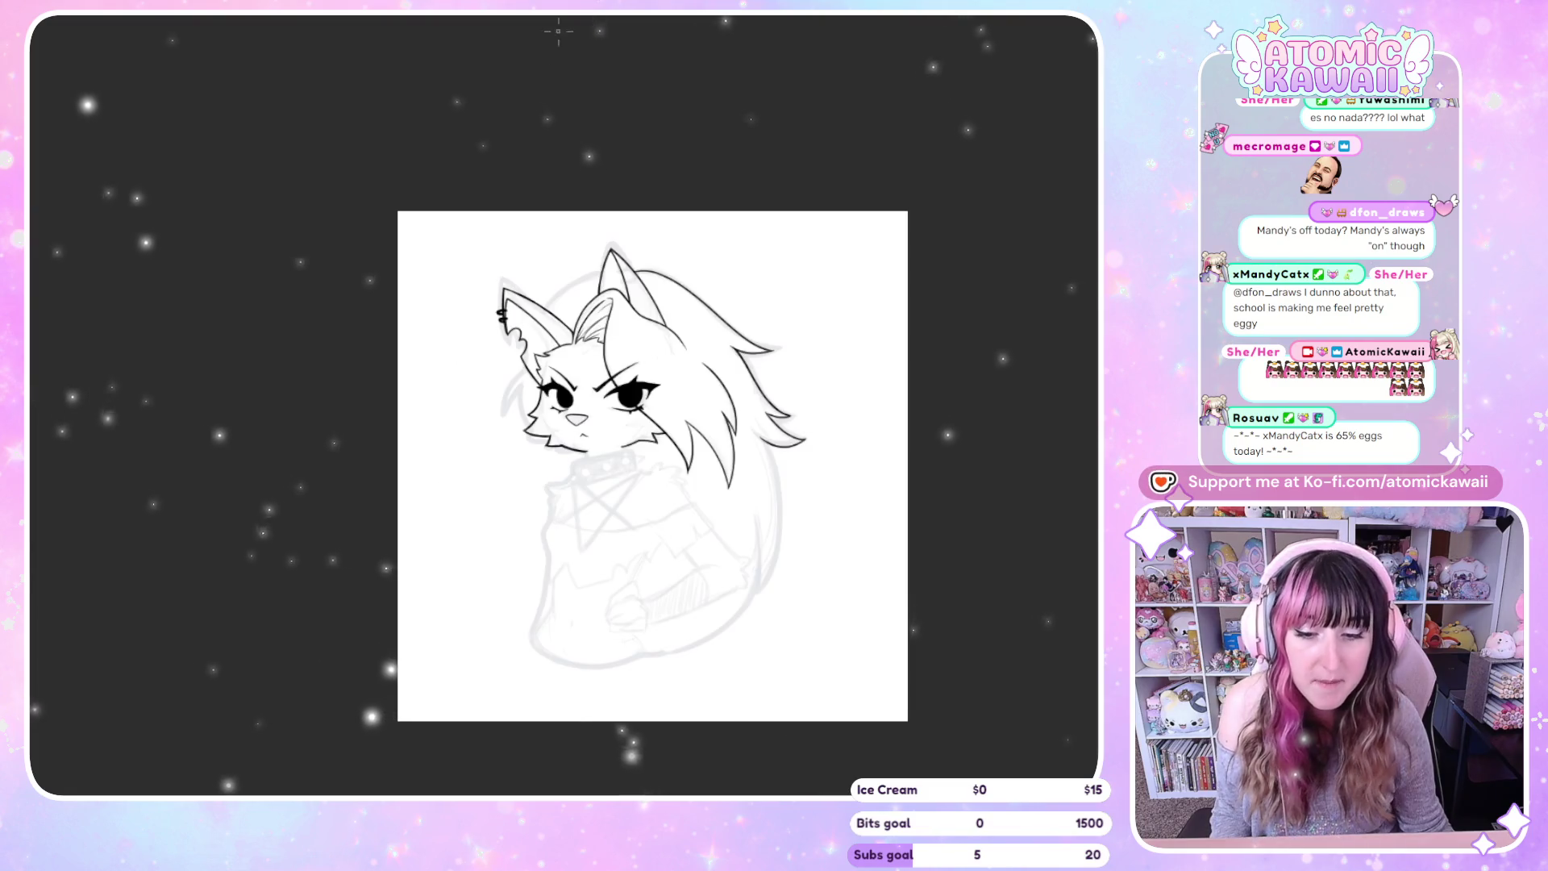
pyautogui.hotkey('ctrl', '+')
pyautogui.hotkey('ctrl', '+')
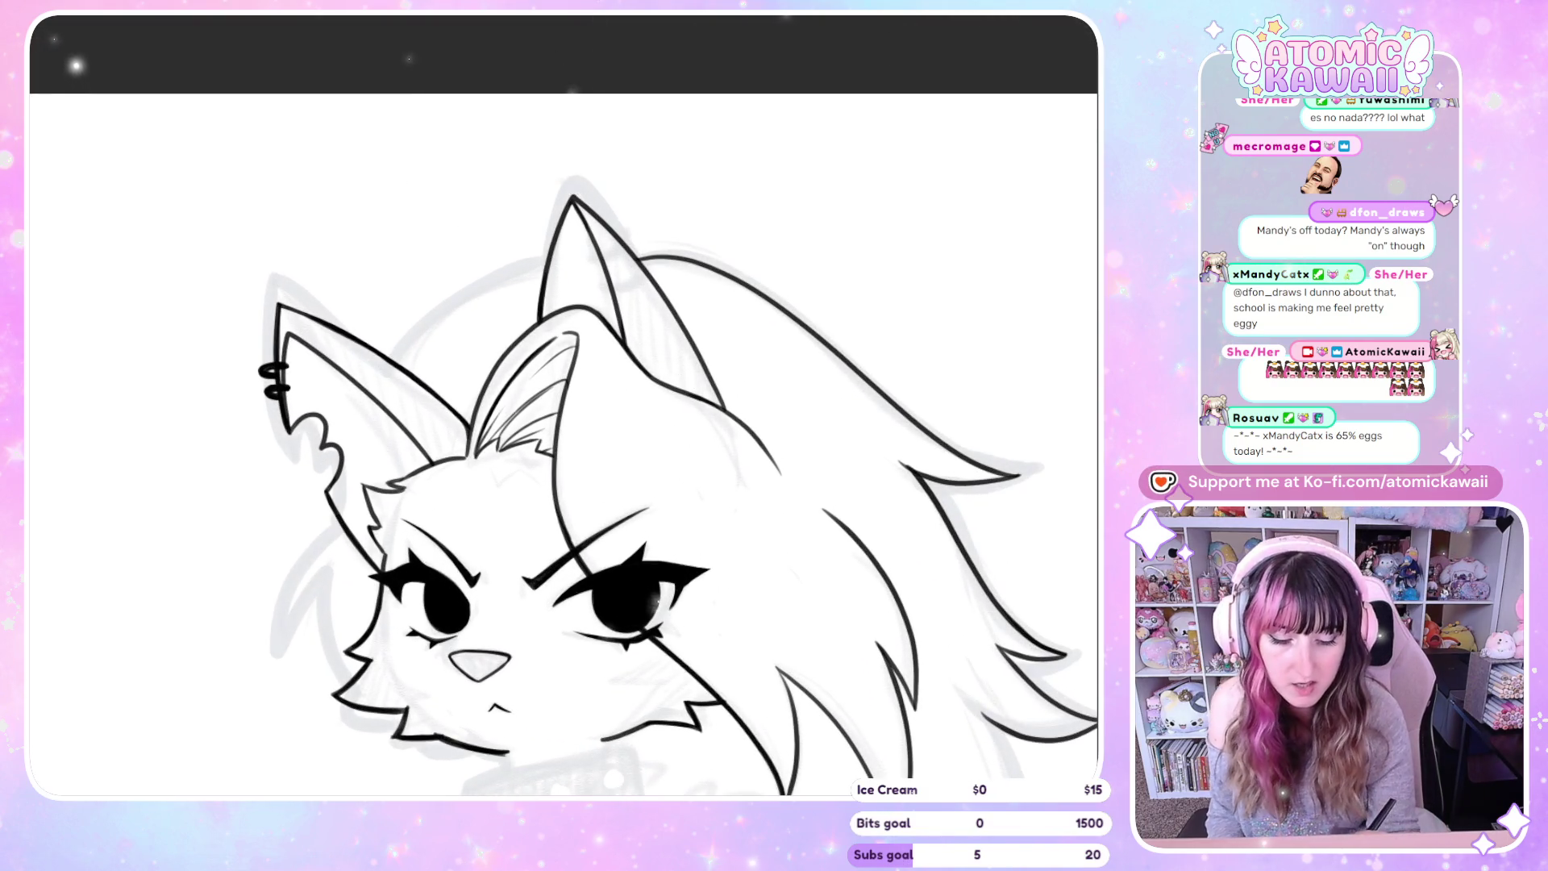
pyautogui.moveTo(653, 294); pyautogui.dragTo(308, 638)
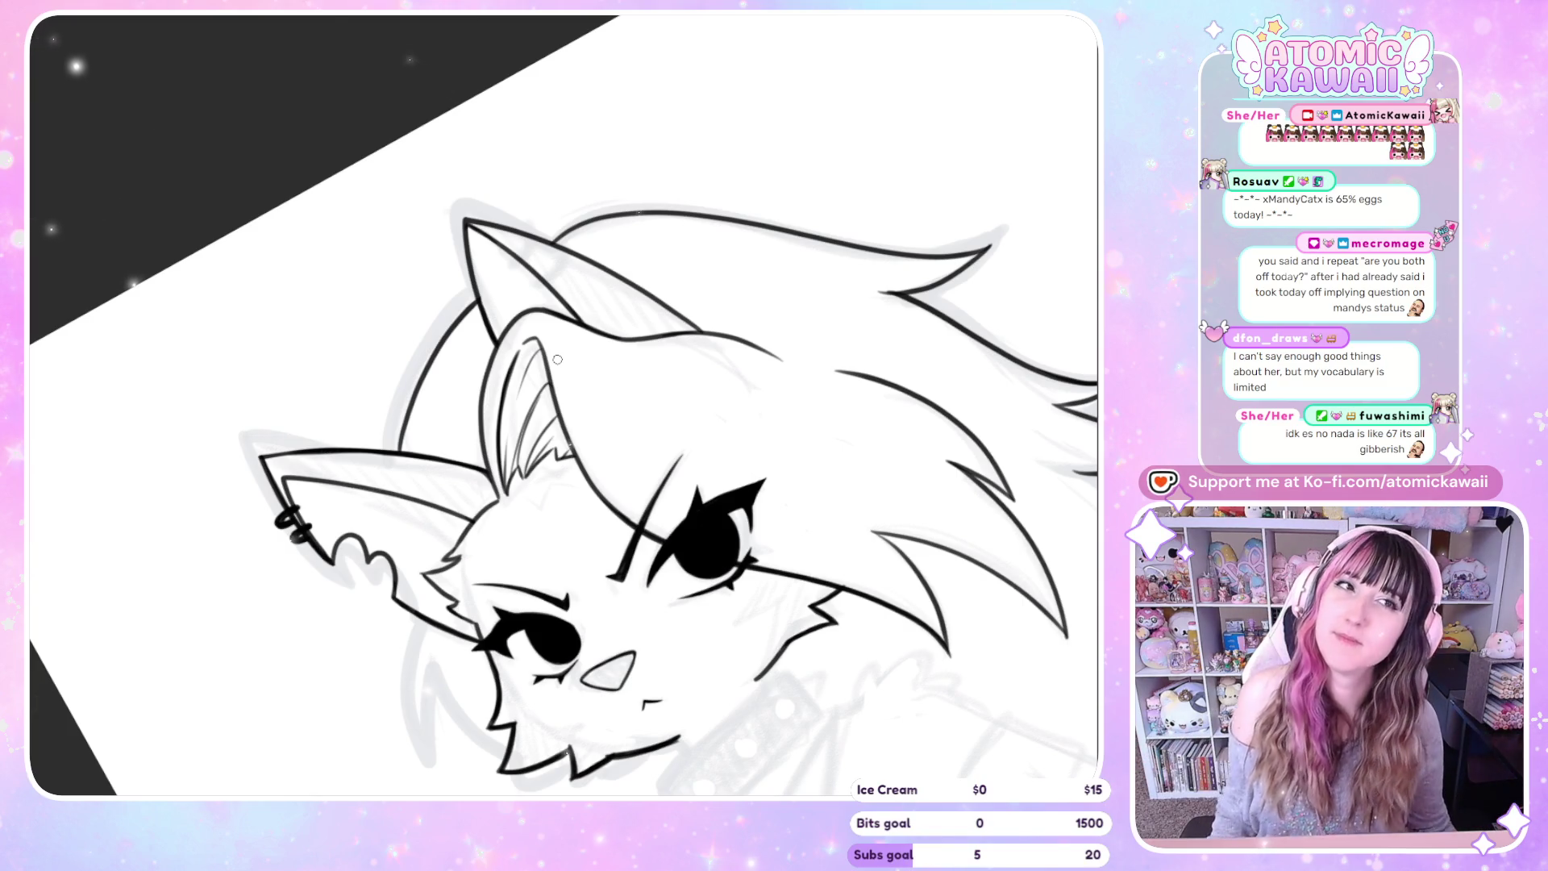
pyautogui.scroll(-2, 566, 105)
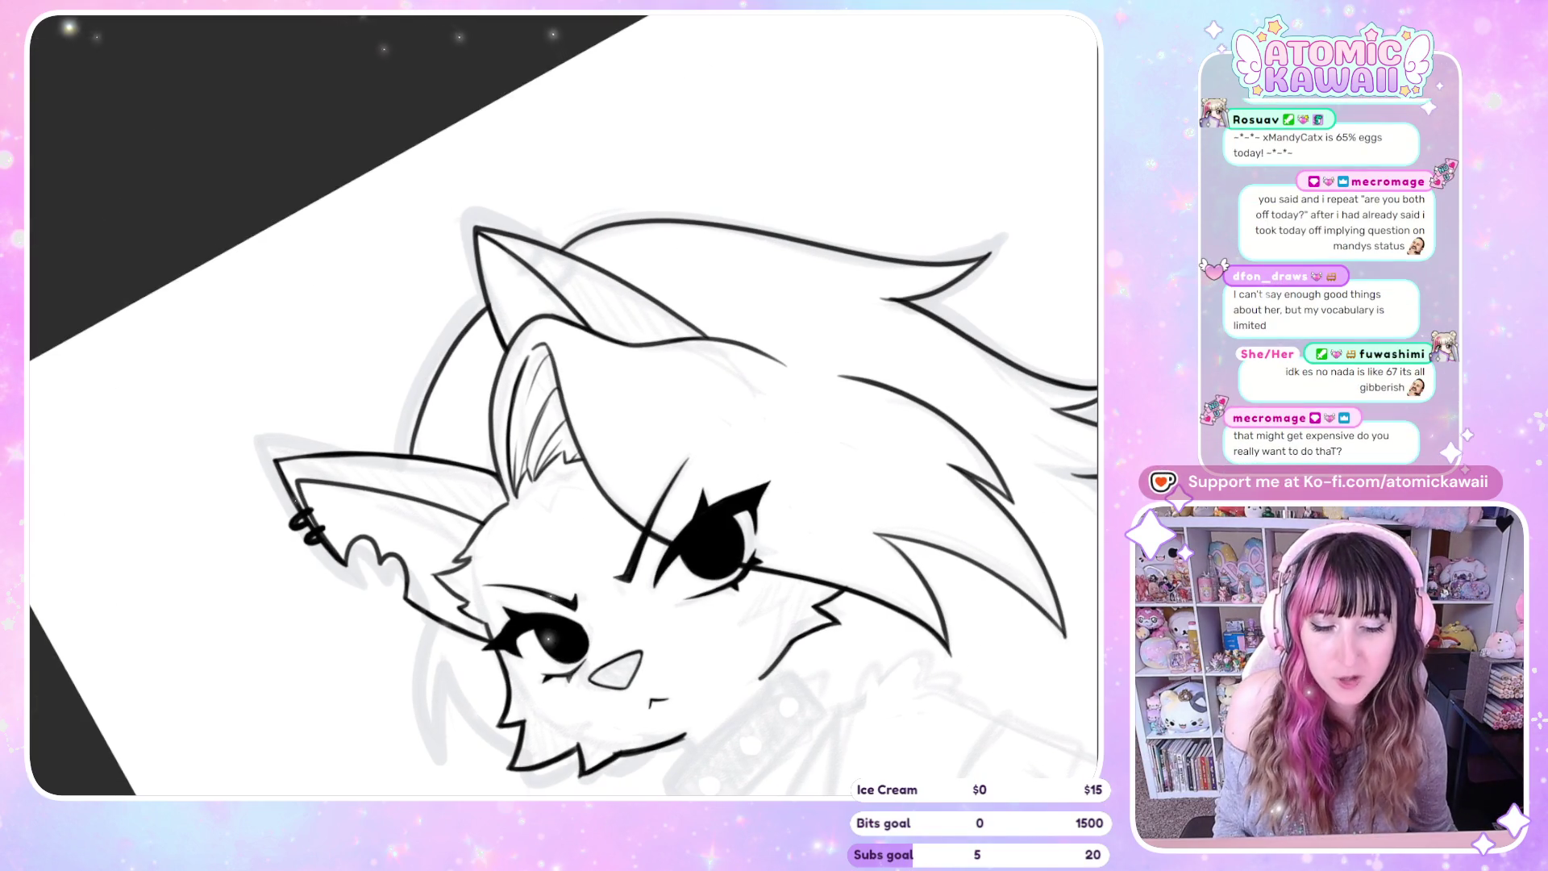
pyautogui.scroll(-3, 566, 105)
pyautogui.hotkey('ctrl', '0')
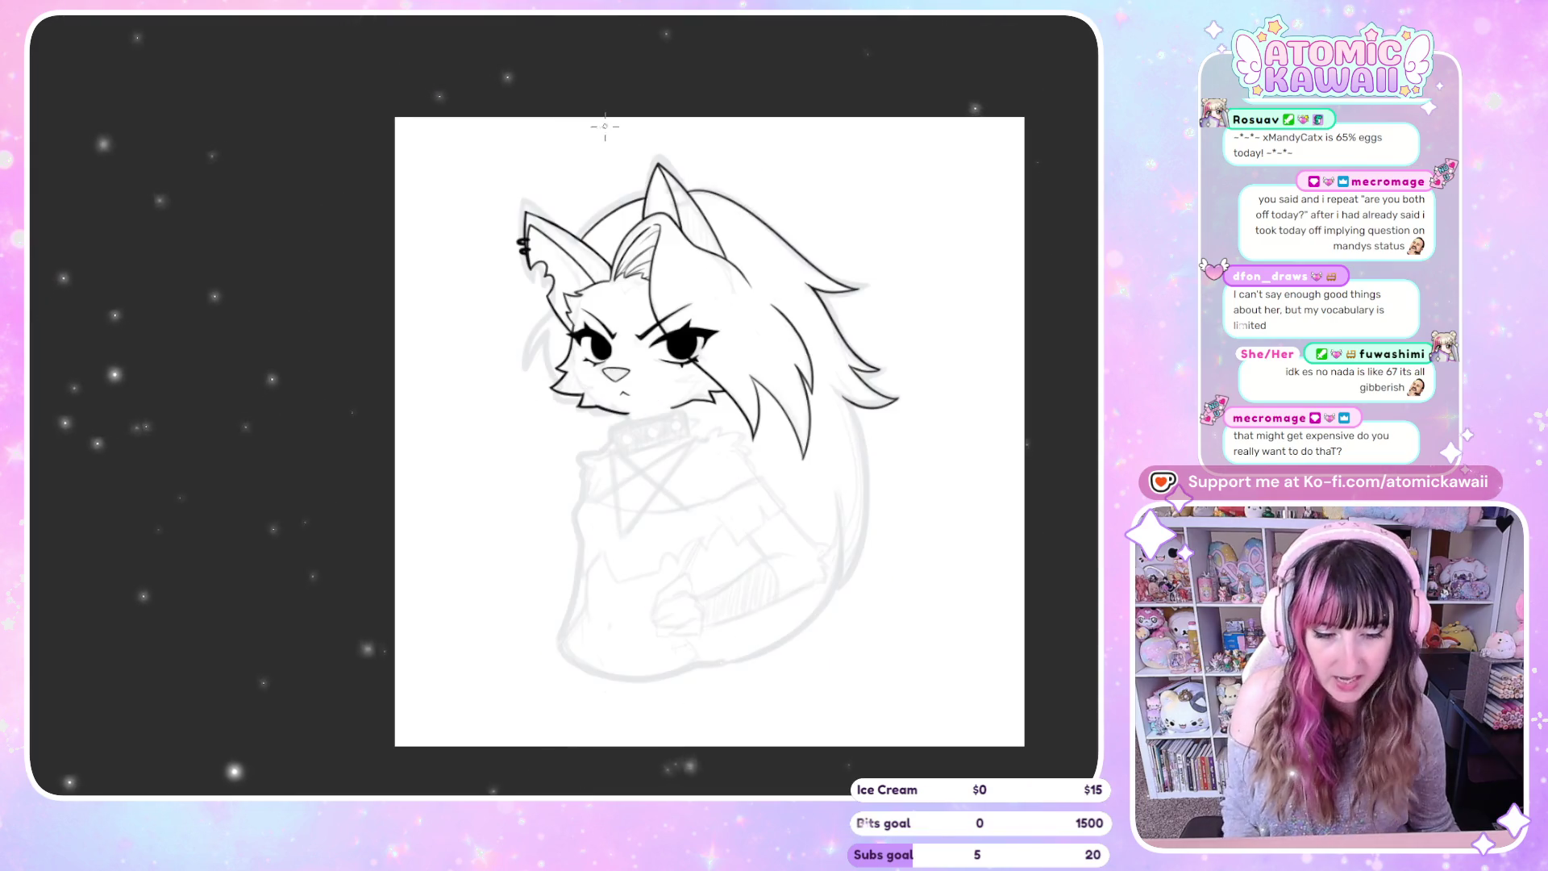
# Undo the long left-cheek strokes, draw a shorter strand beside the cheek, and pan to the face
pyautogui.scroll(2, 411, 609)
pyautogui.scroll(2, 411, 608)
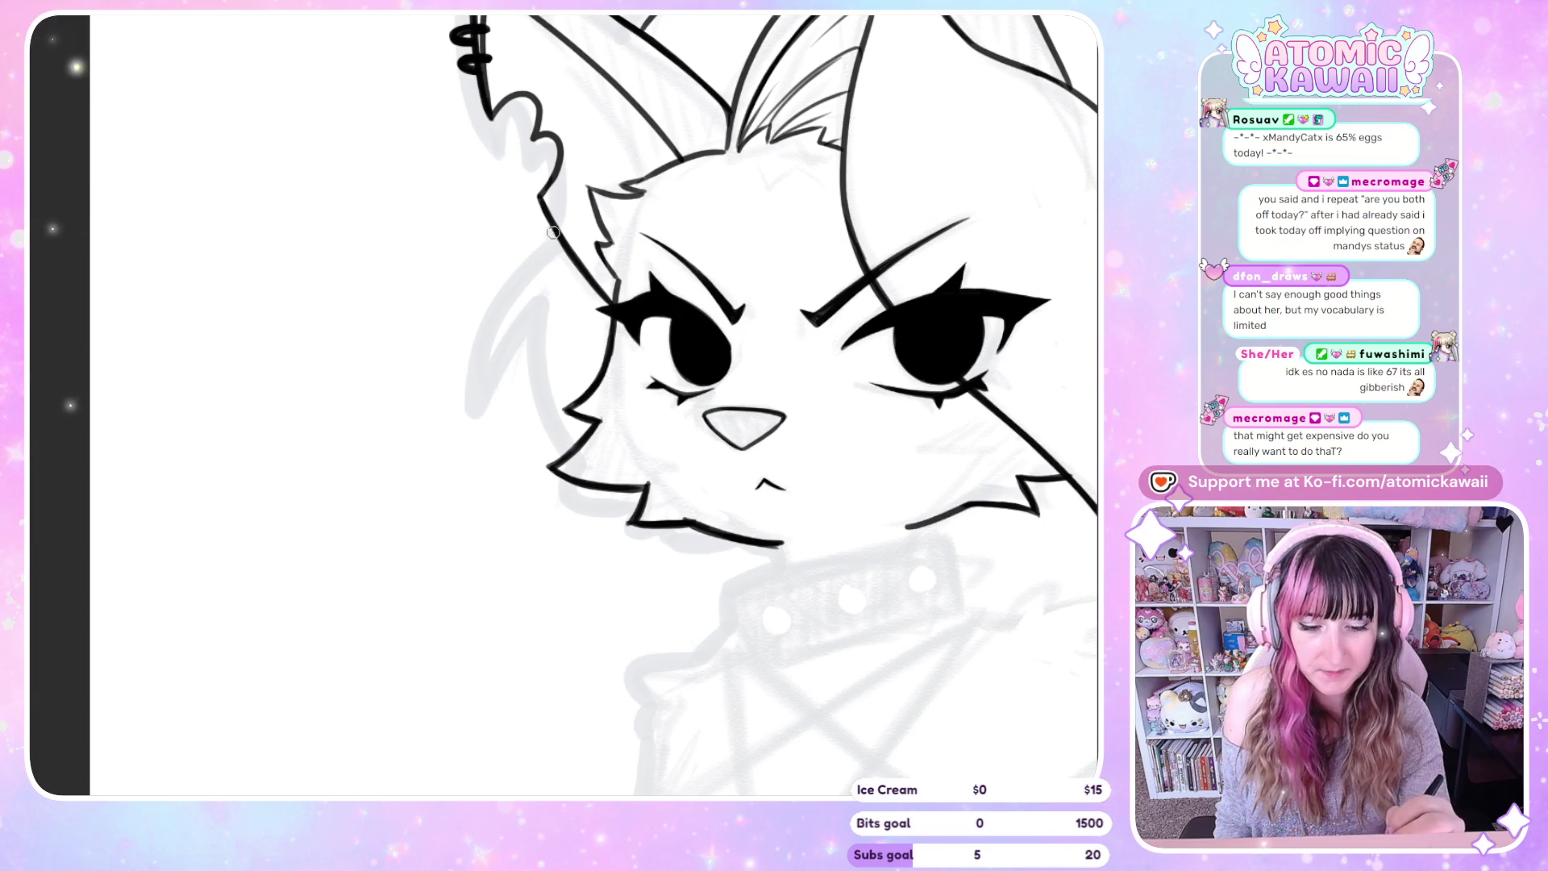
pyautogui.hotkey('ctrl', 'z')
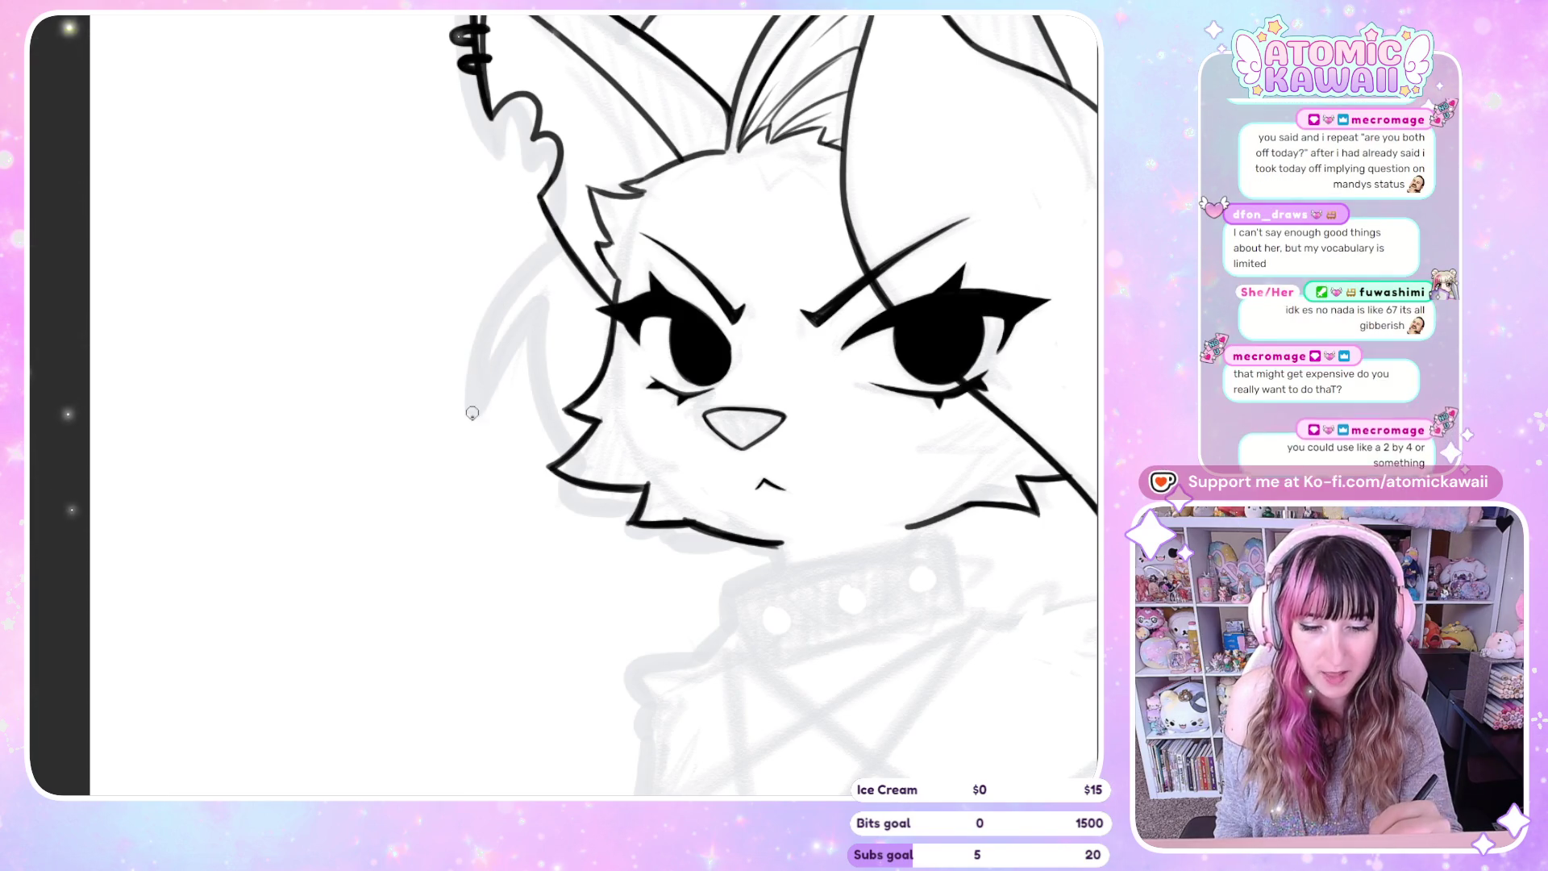
pyautogui.moveTo(472, 417); pyautogui.dragTo(510, 294)
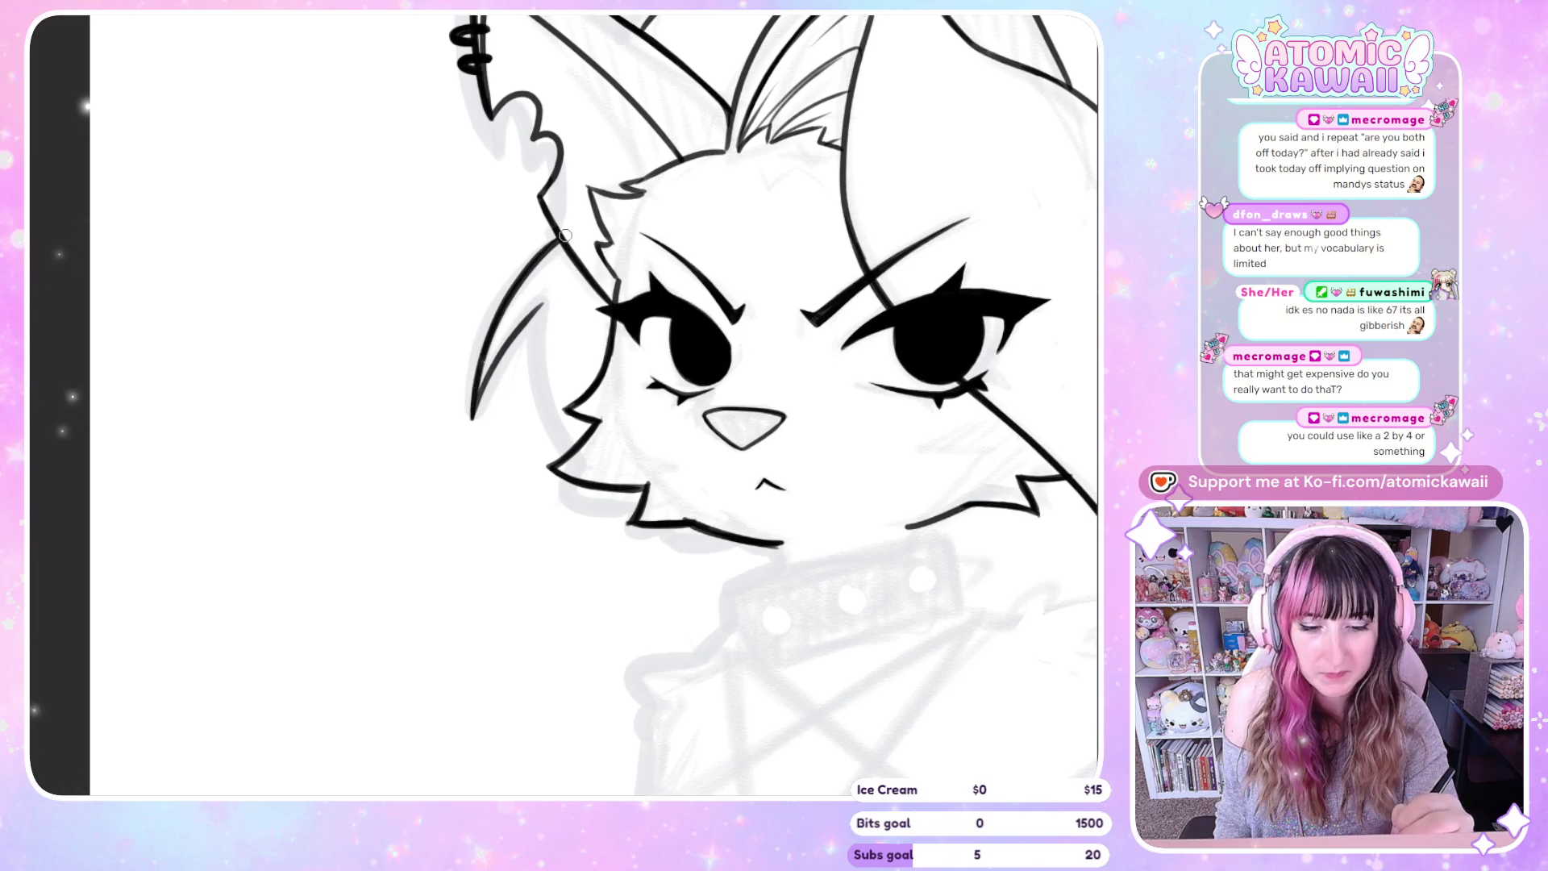
pyautogui.hotkey('ctrl', 'z')
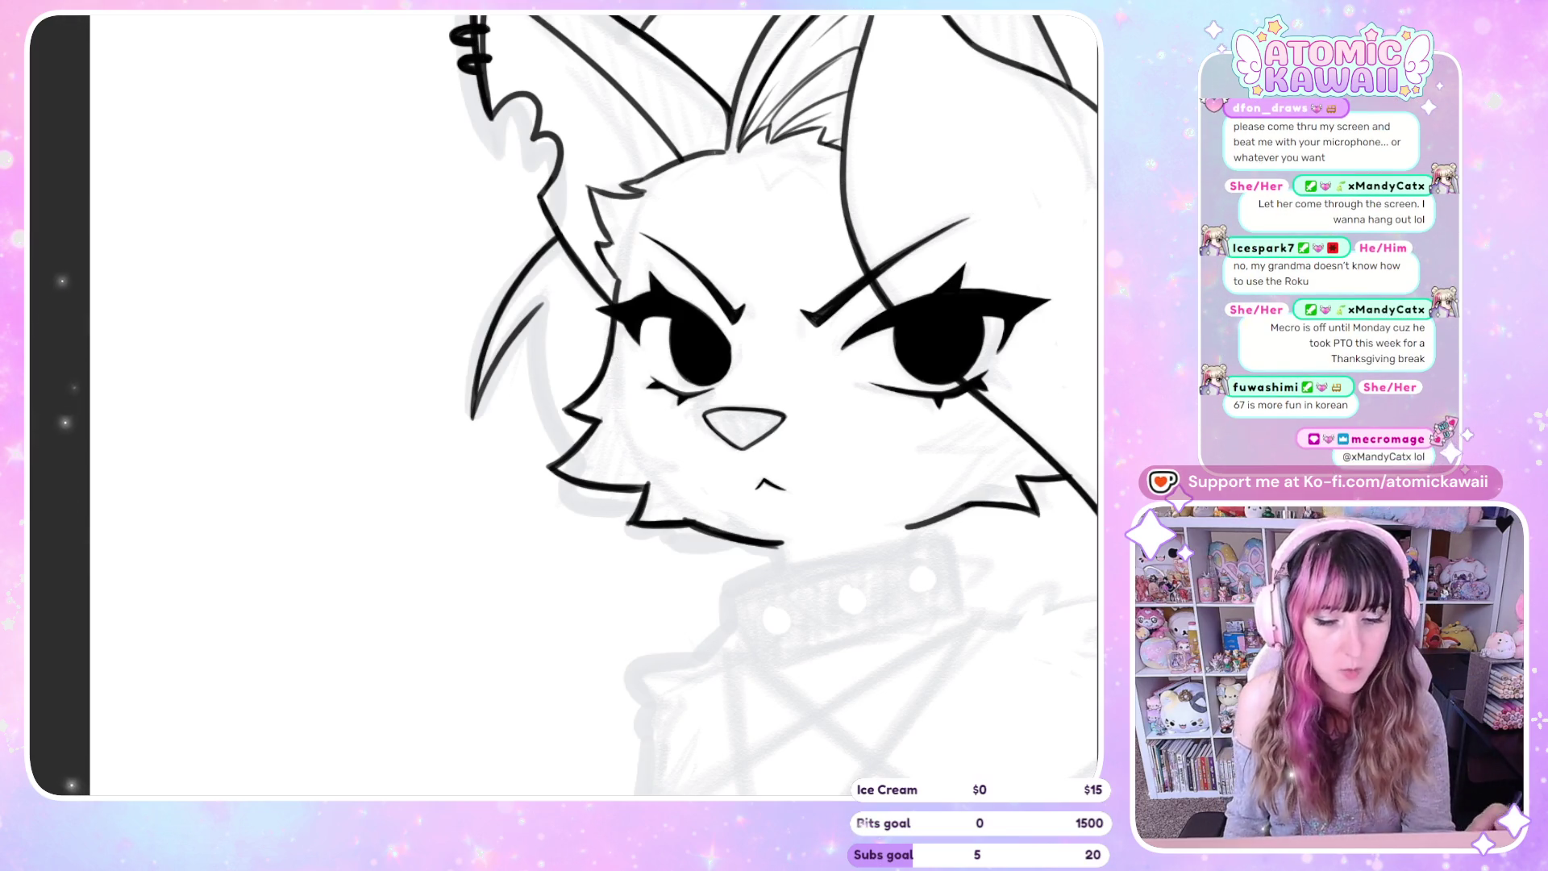
pyautogui.moveTo(1035, 447); pyautogui.dragTo(637, 355)
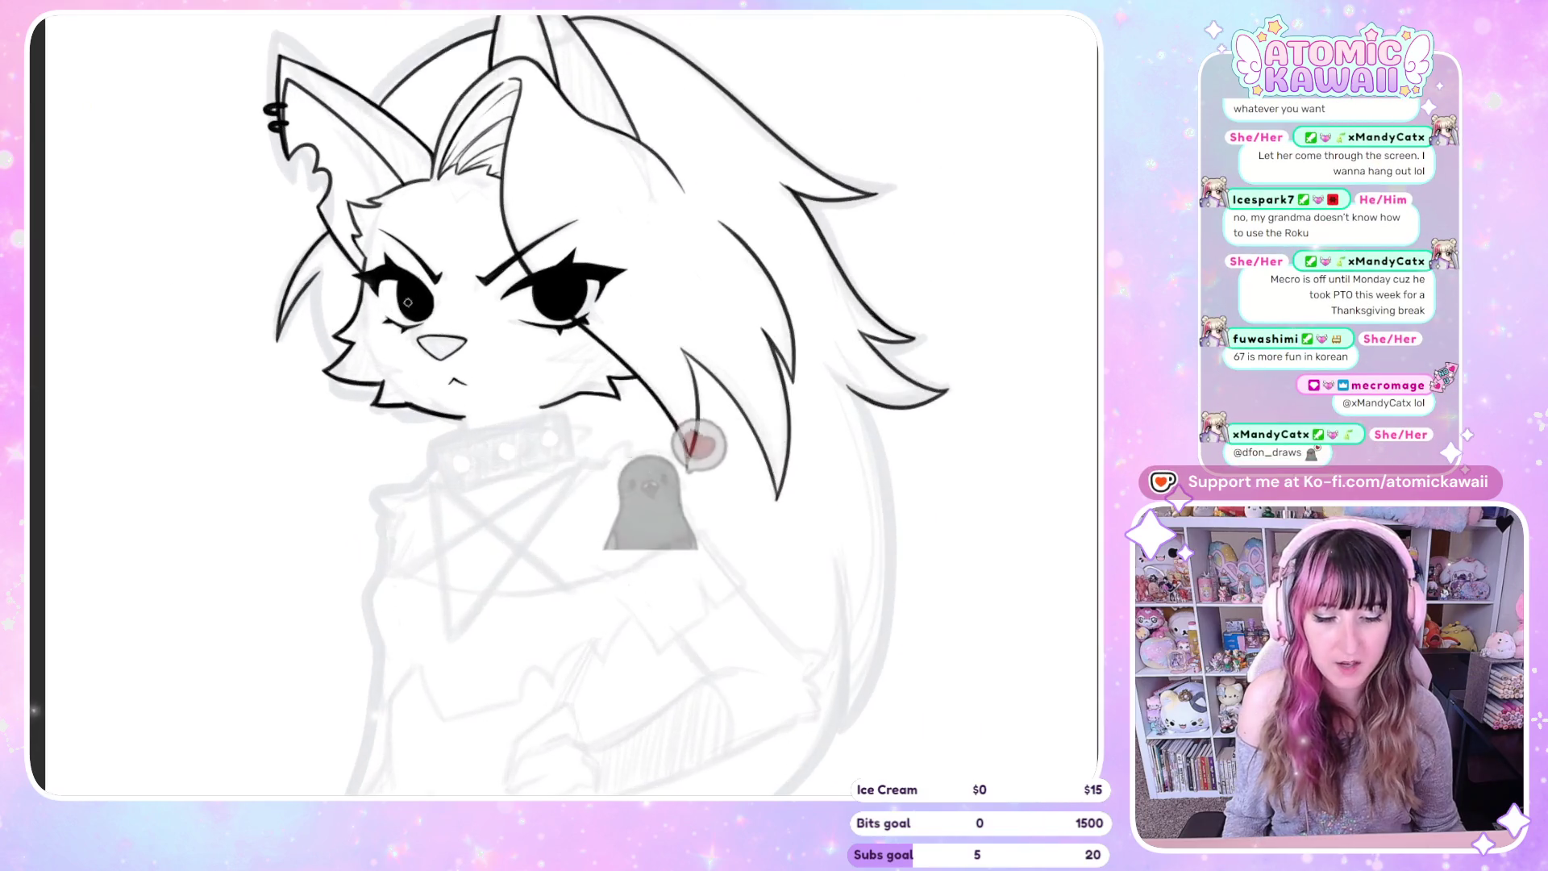
pyautogui.press('h')
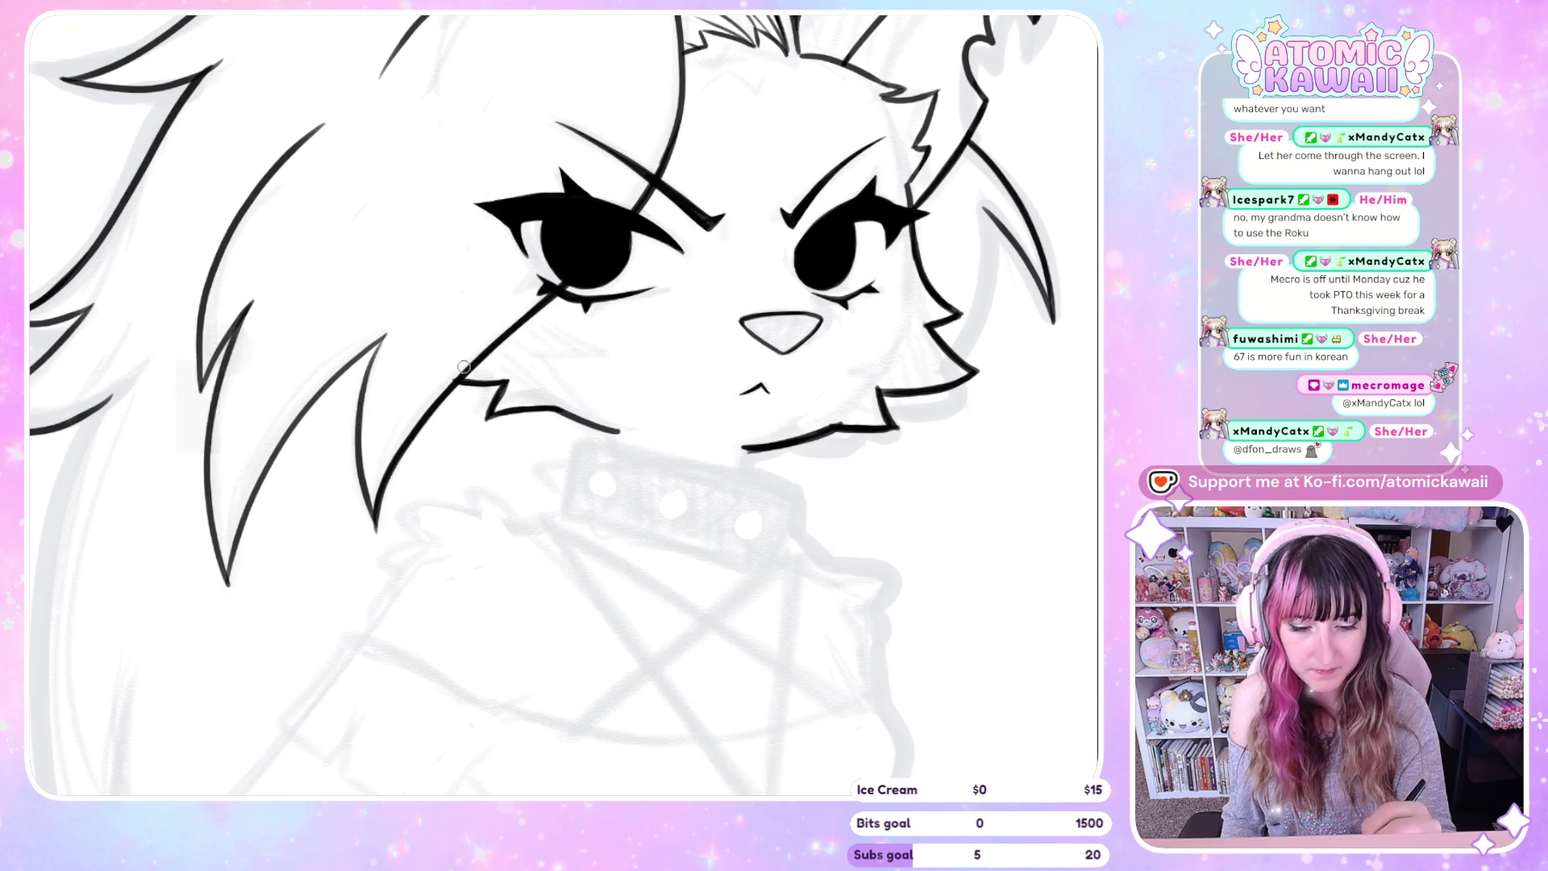
pyautogui.press('h')
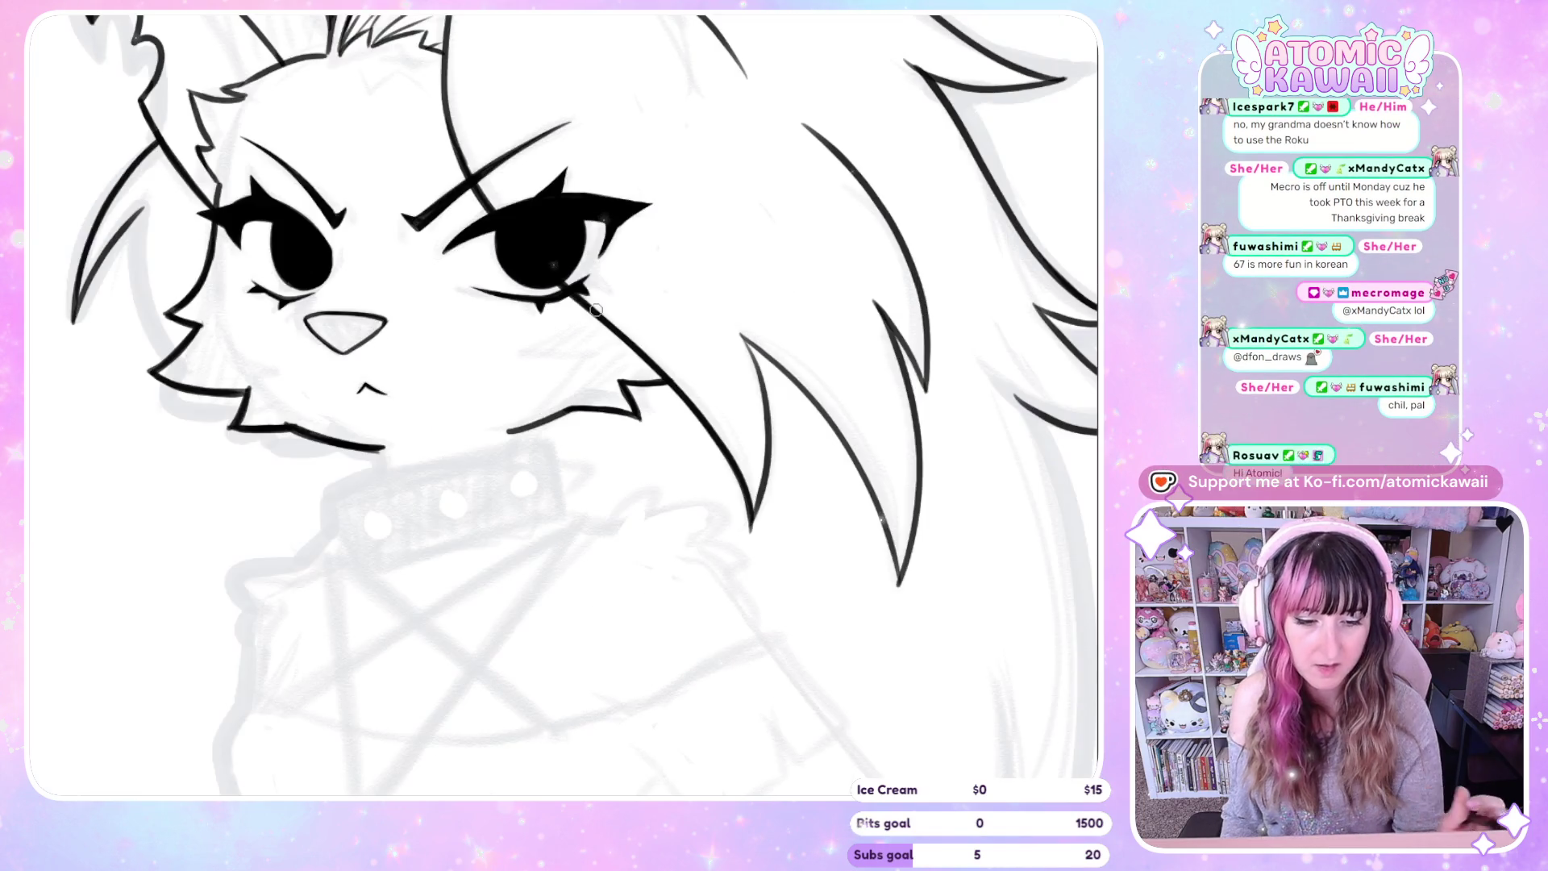
pyautogui.hotkey('ctrl', '0')
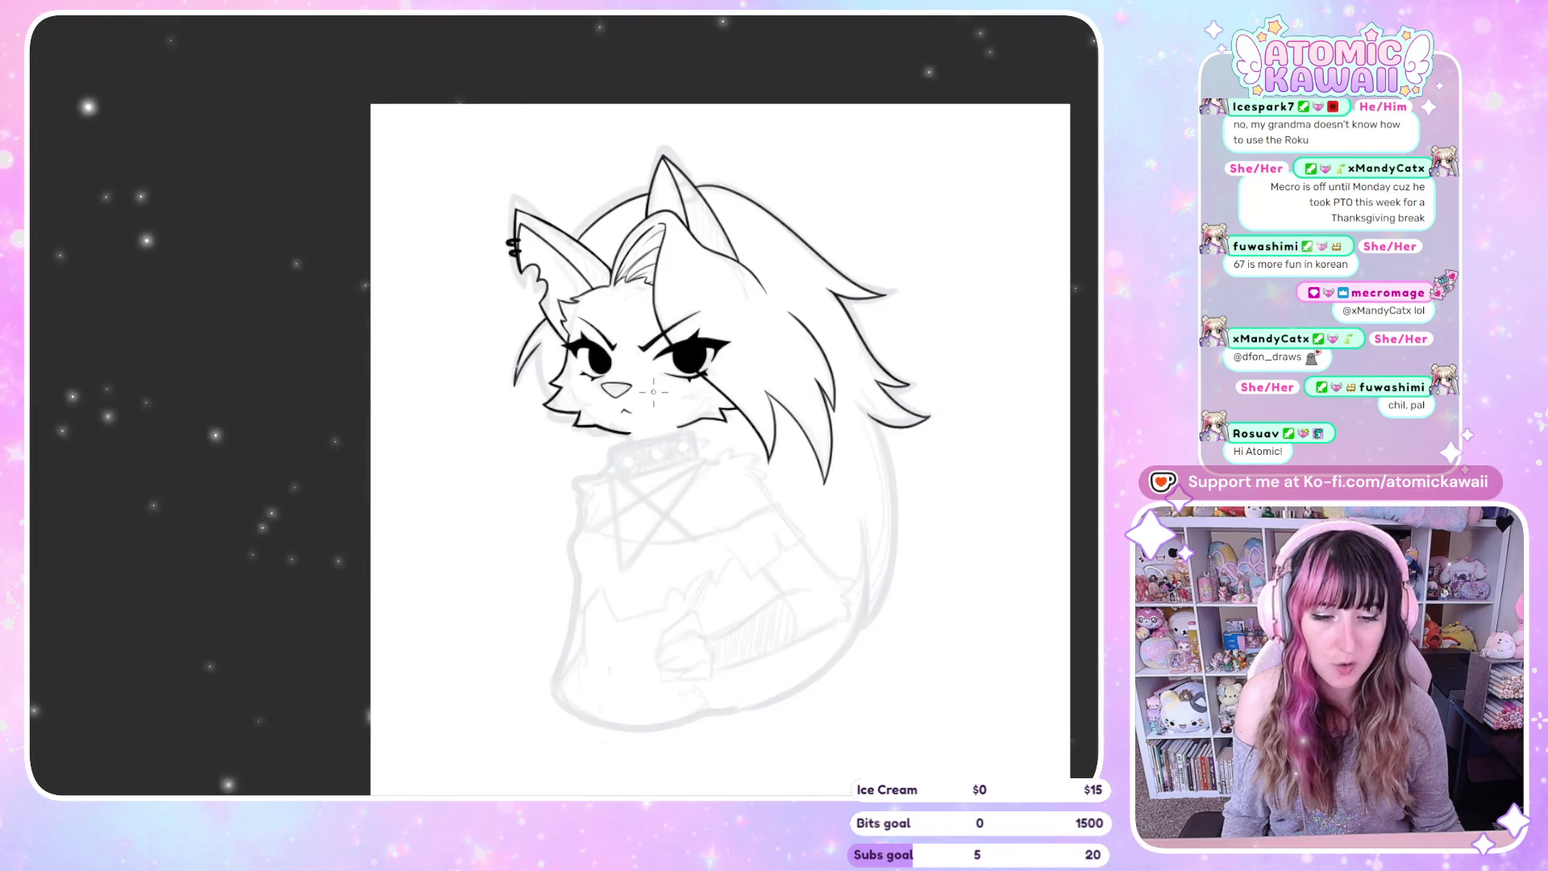
pyautogui.press('h')
pyautogui.scroll(2, 190, 362)
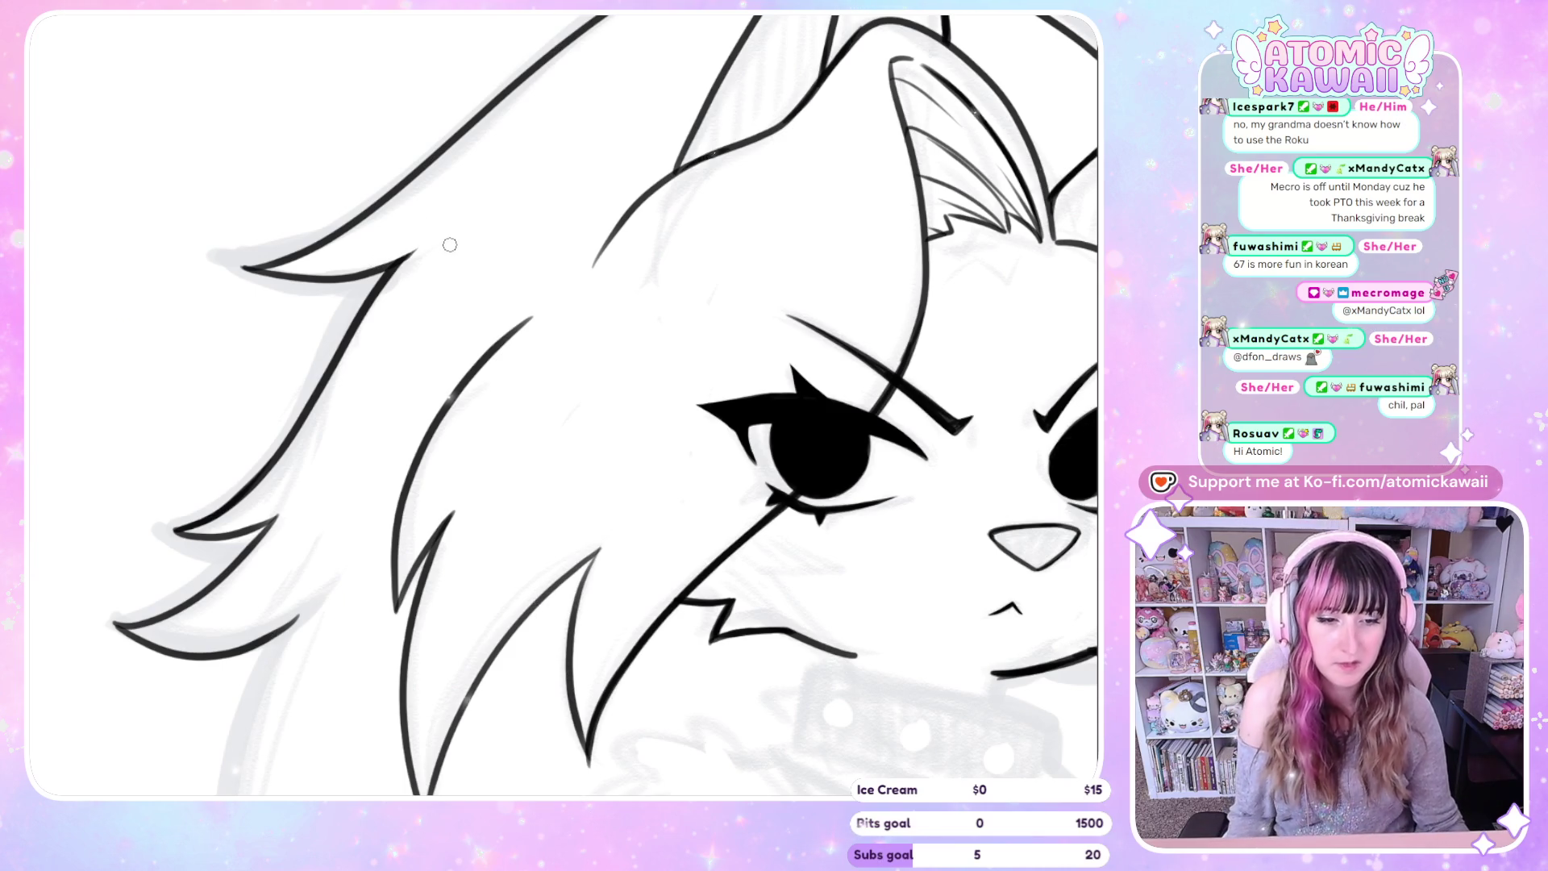
pyautogui.scroll(-5, 450, 244)
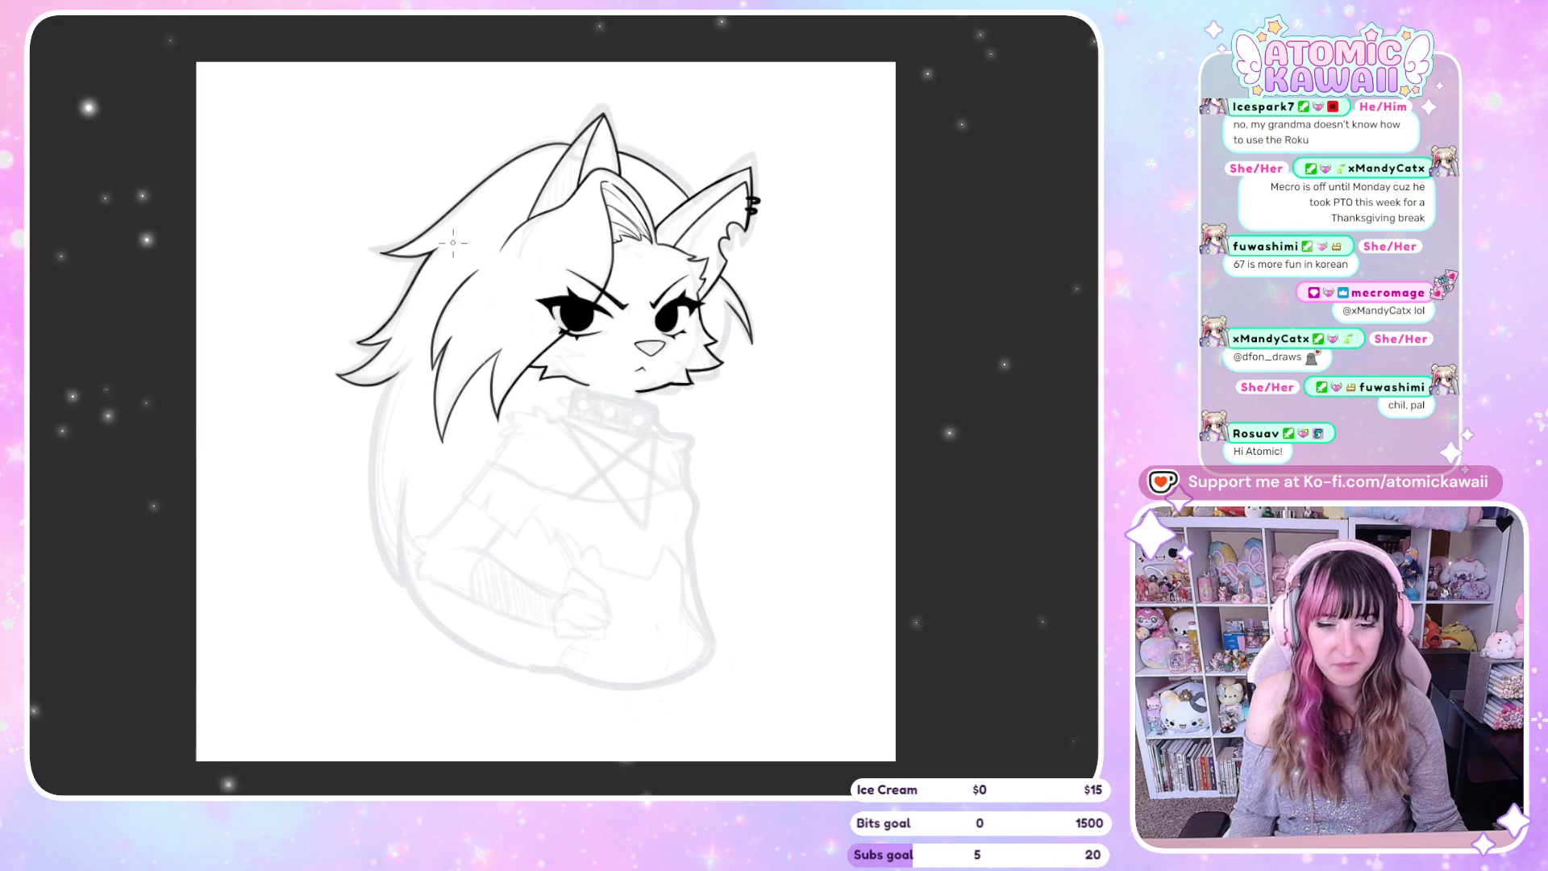
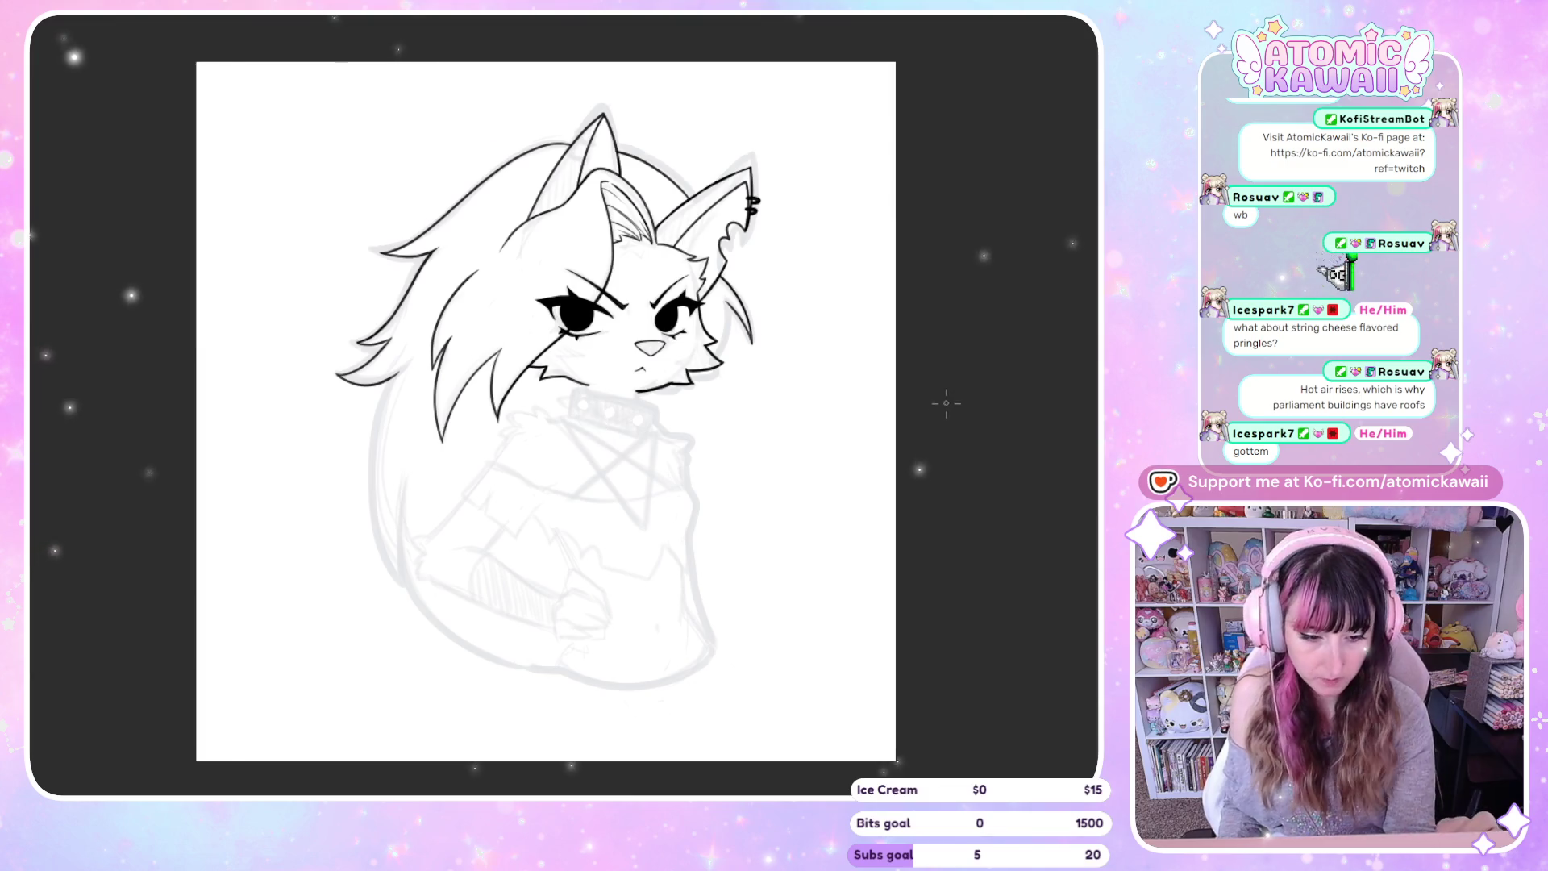
# Mirror the canvas to check the drawing, then flip it back to normal
pyautogui.press('h')
pyautogui.scroll(2, 335, 336)
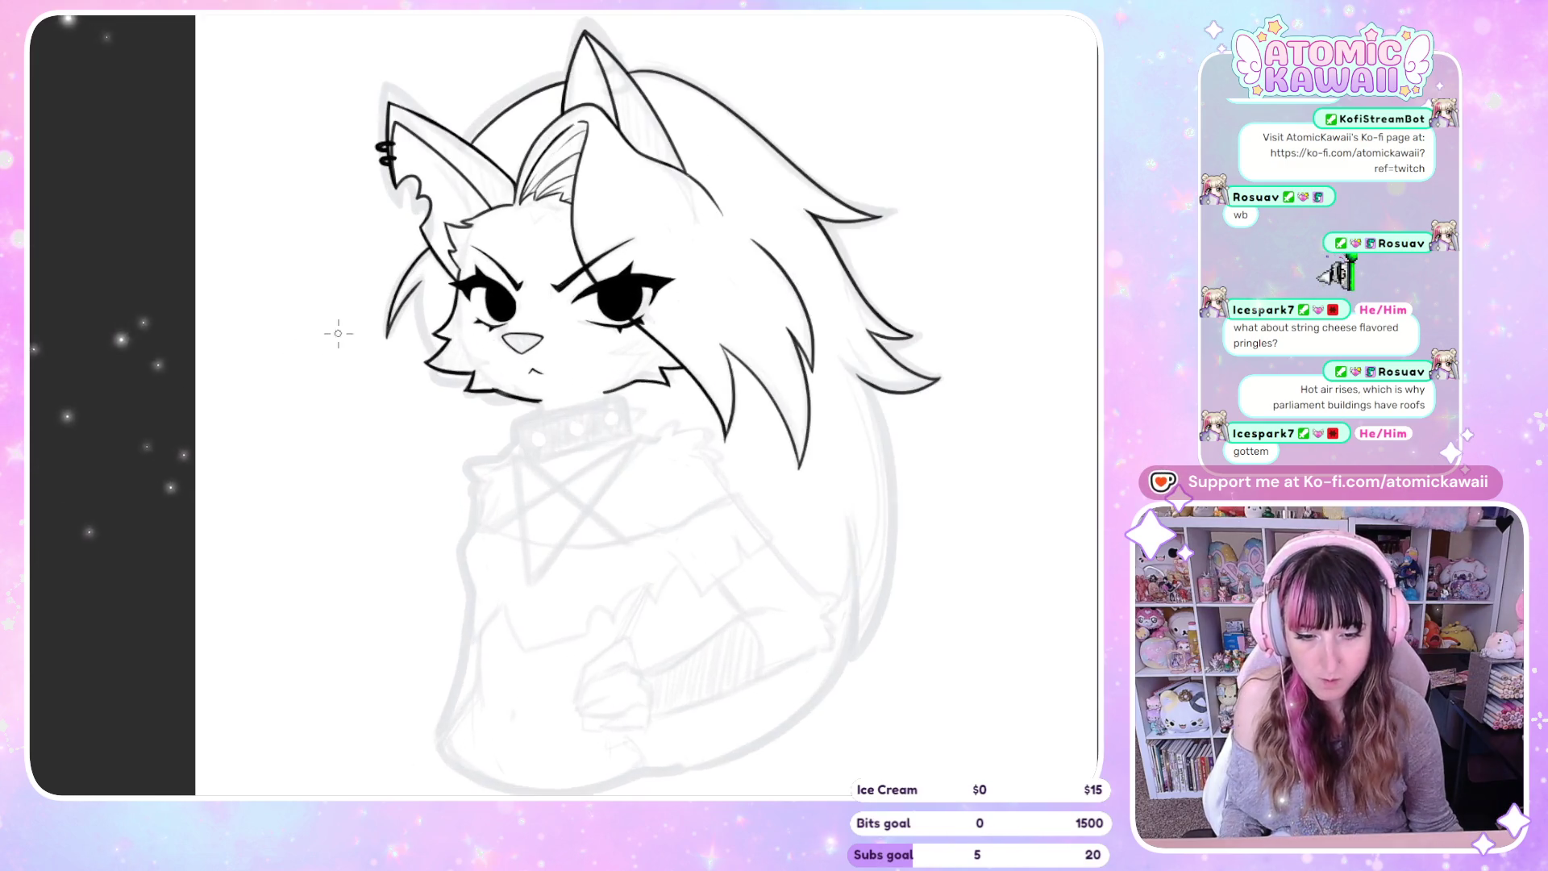
pyautogui.scroll(1, 420, 333)
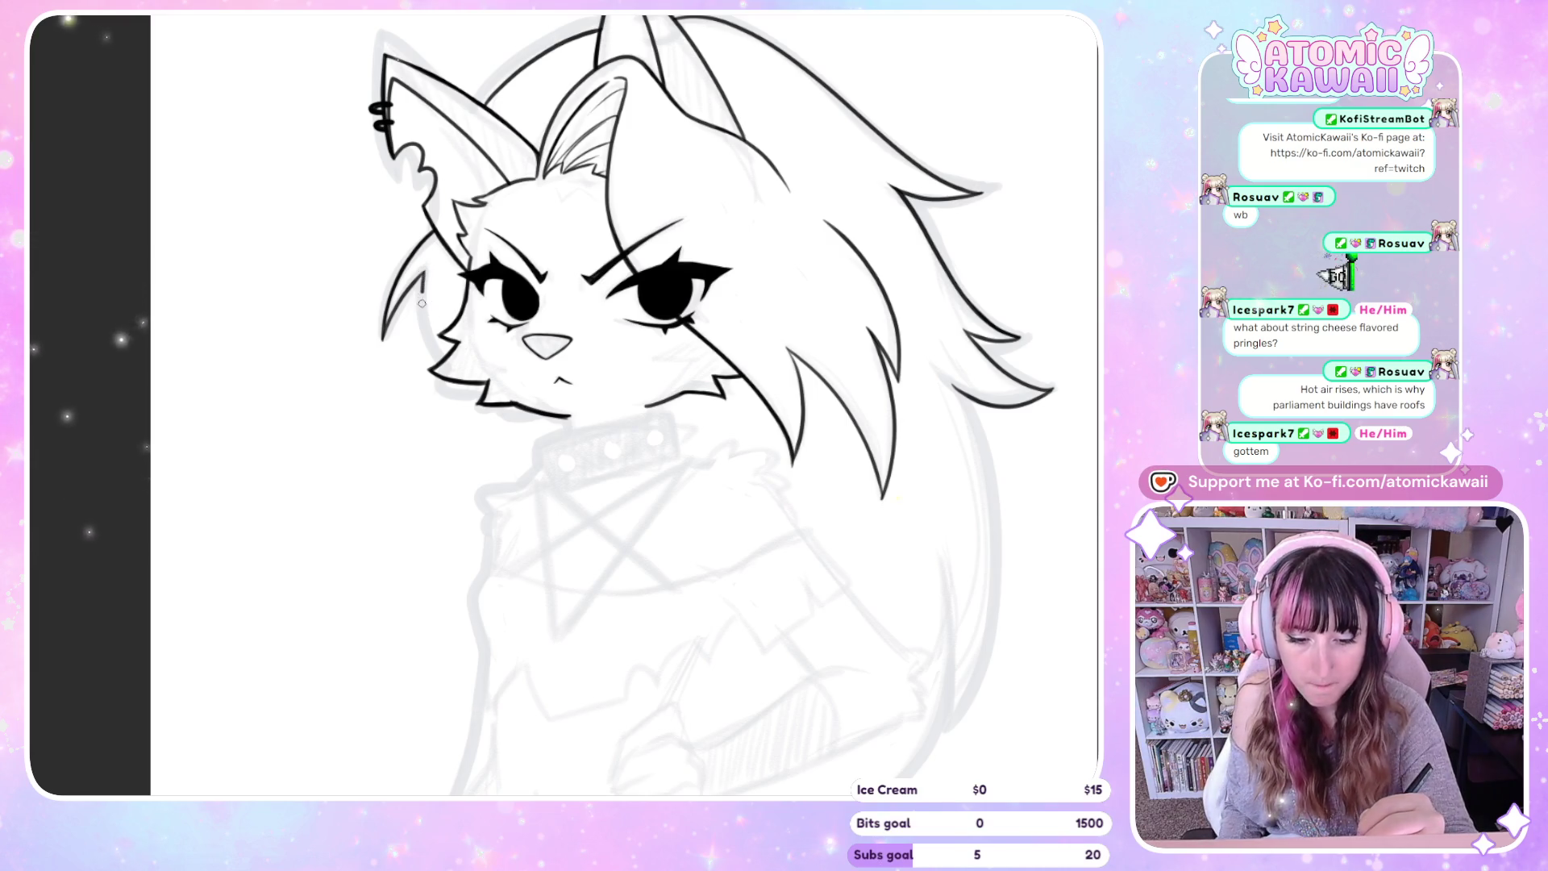
pyautogui.press('h')
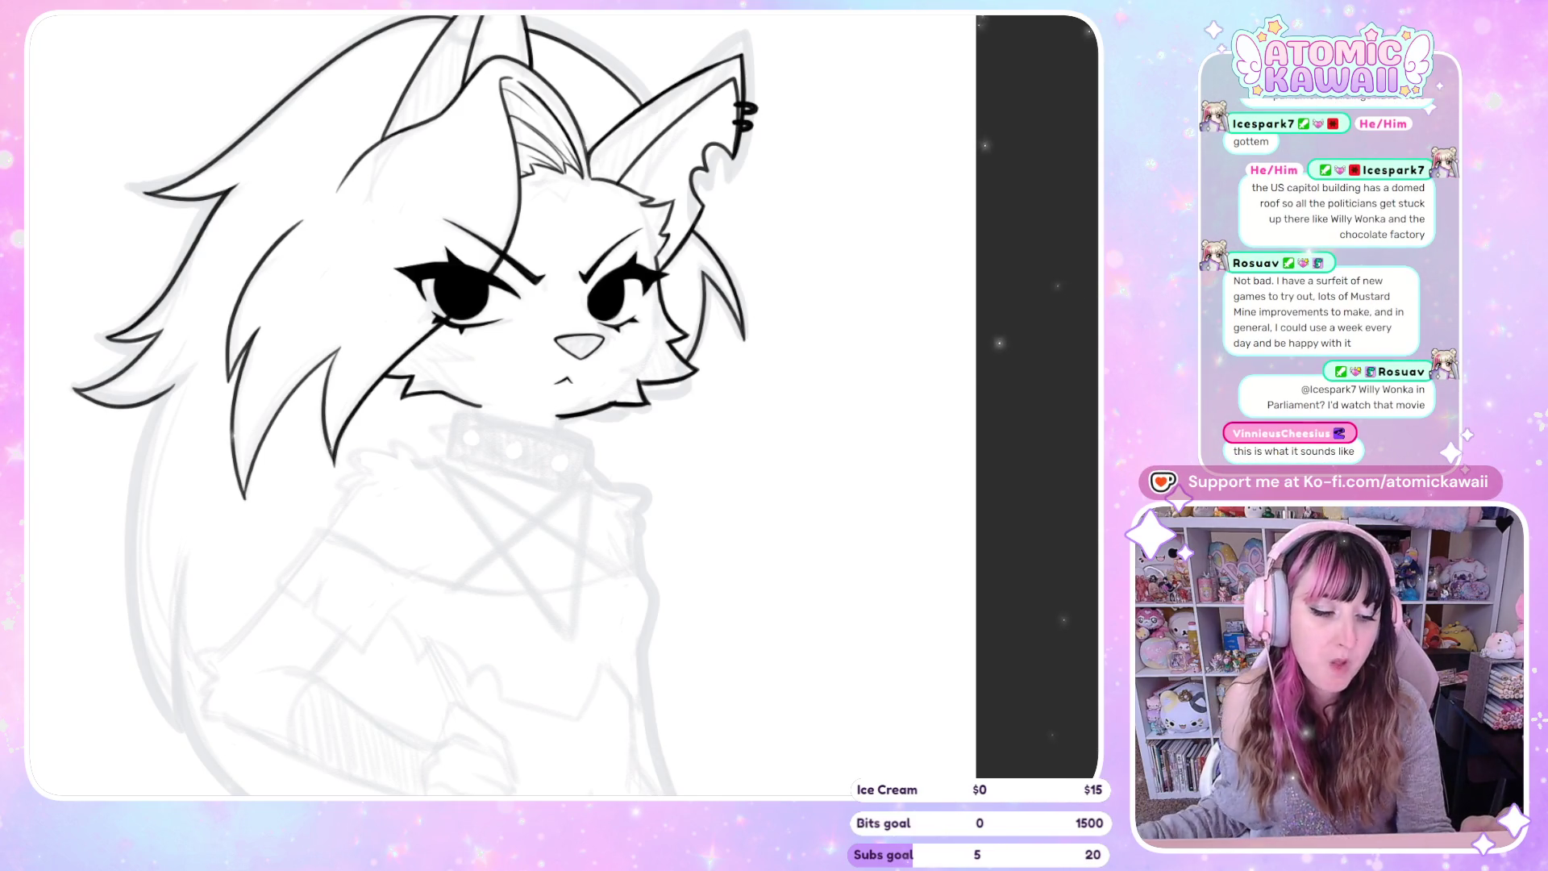
# Ink a small curved stroke on the face and compare it in mirrored view
pyautogui.scroll(1, 415, 258)
pyautogui.scroll(3, 472, 225)
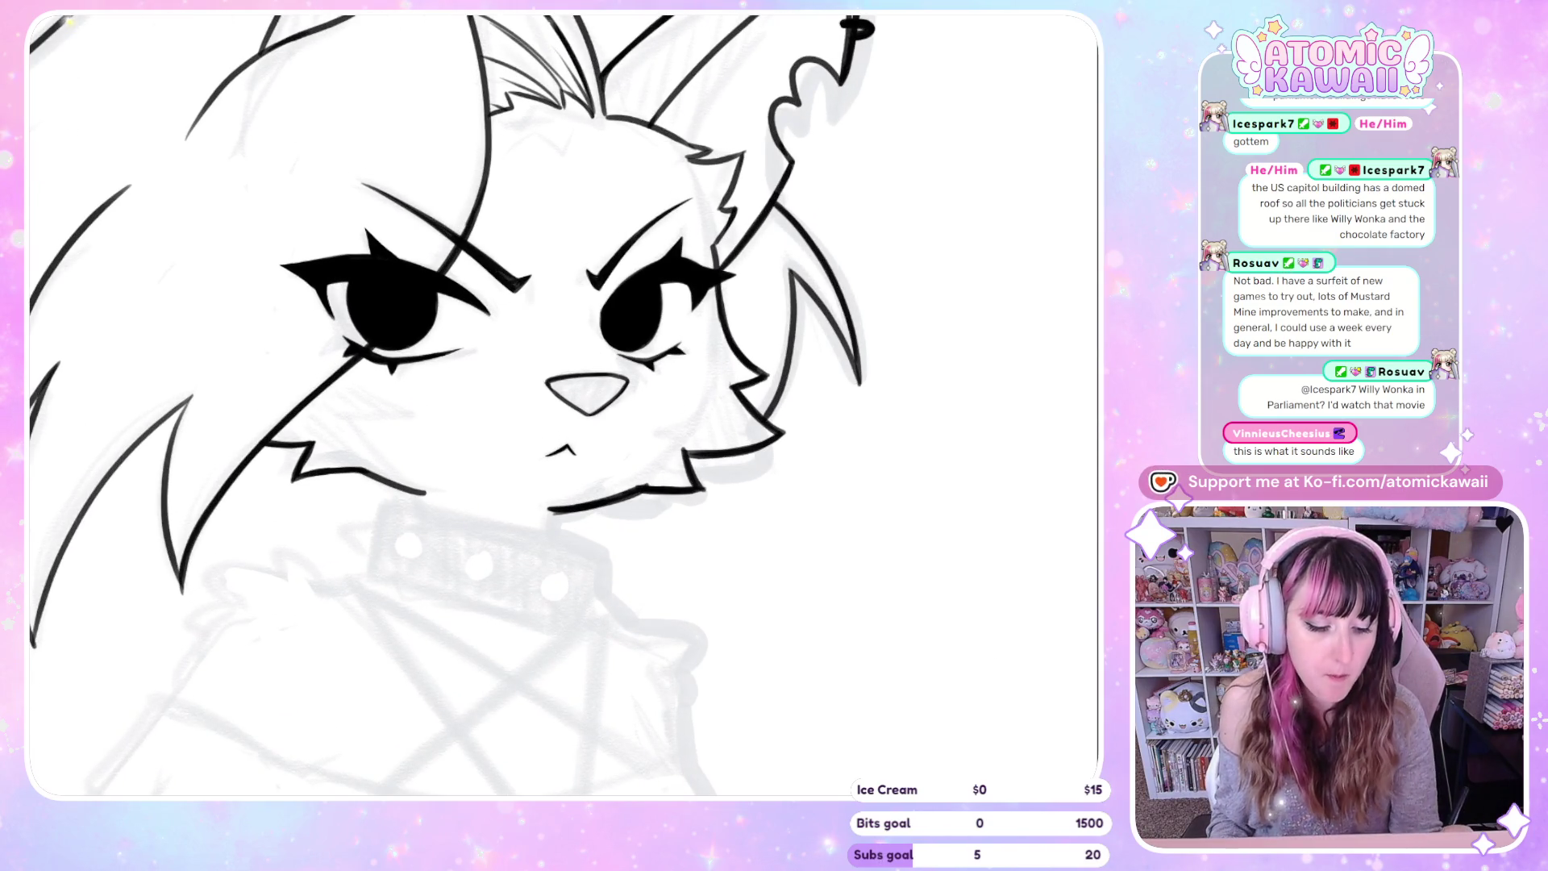
pyautogui.hscroll(3, 451, 403)
pyautogui.moveTo(940, 583); pyautogui.dragTo(934, 641)
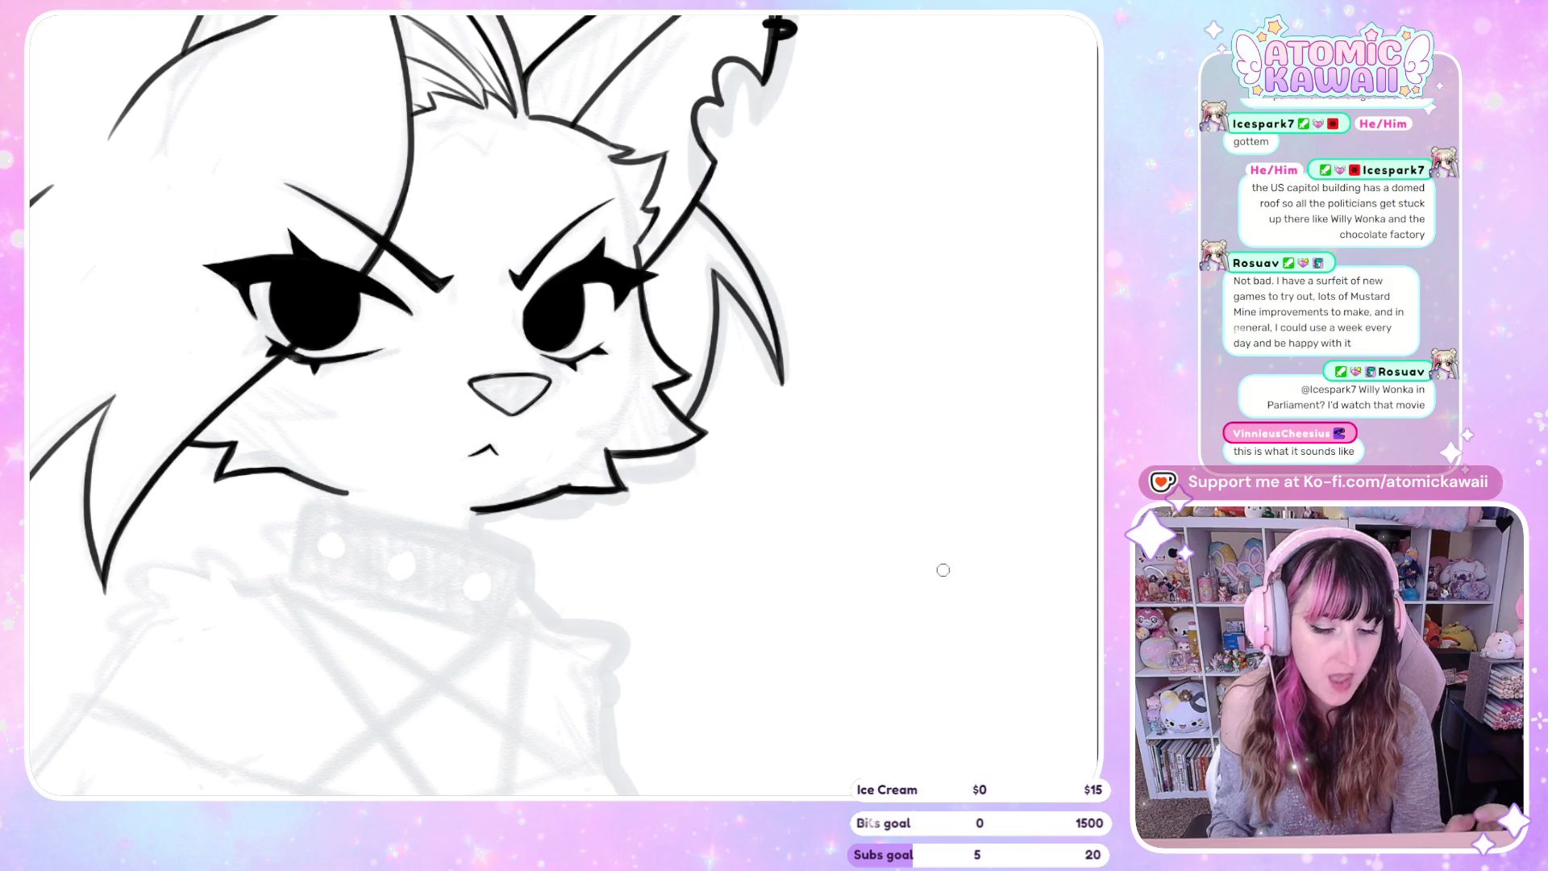
pyautogui.press('h')
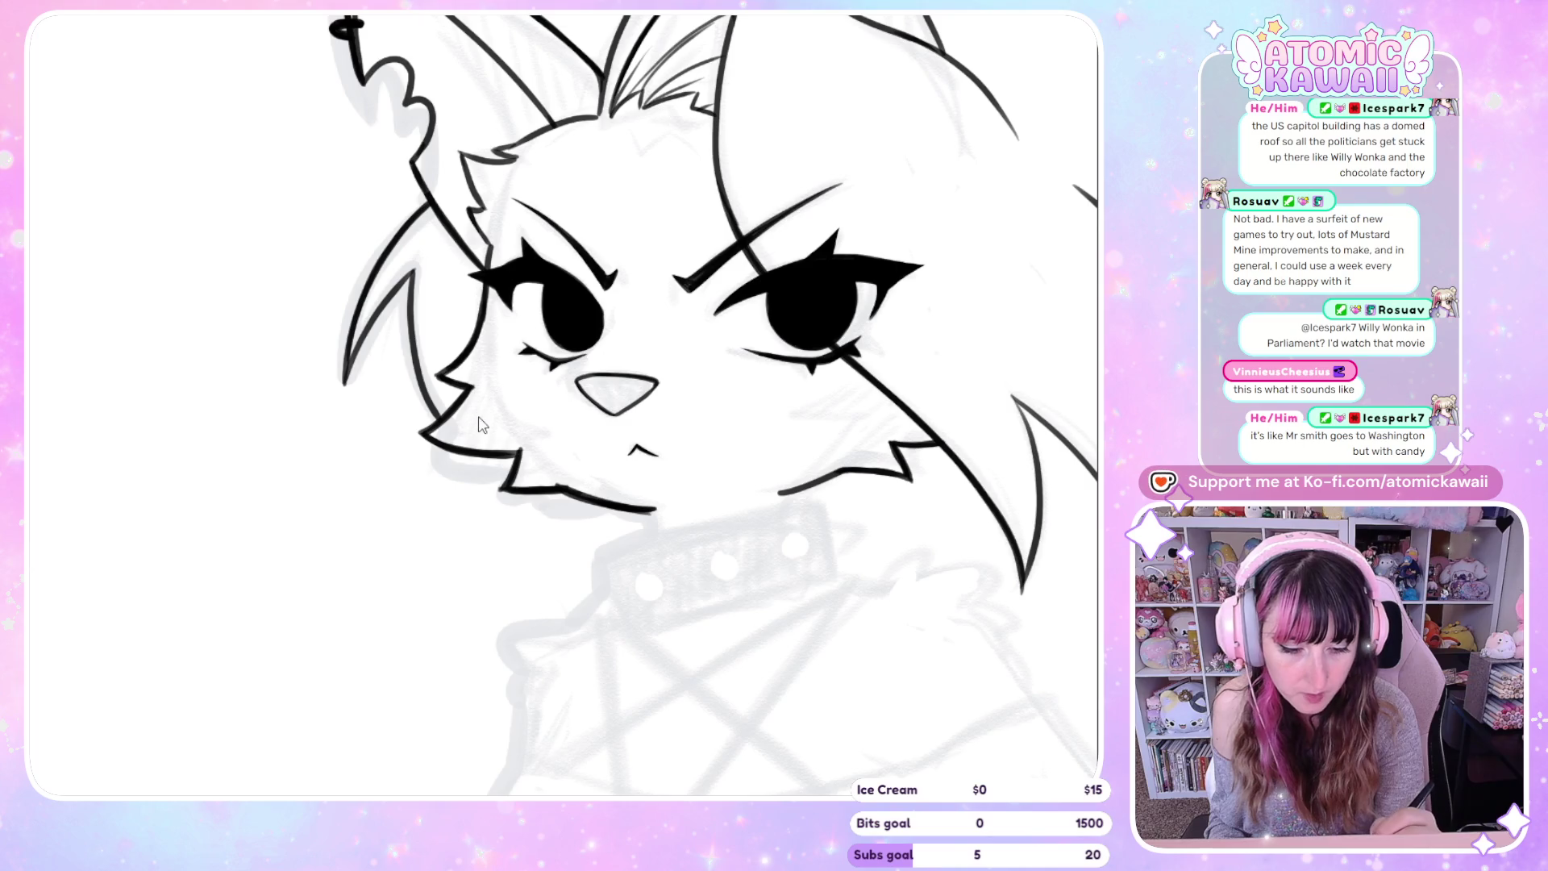
pyautogui.press('h')
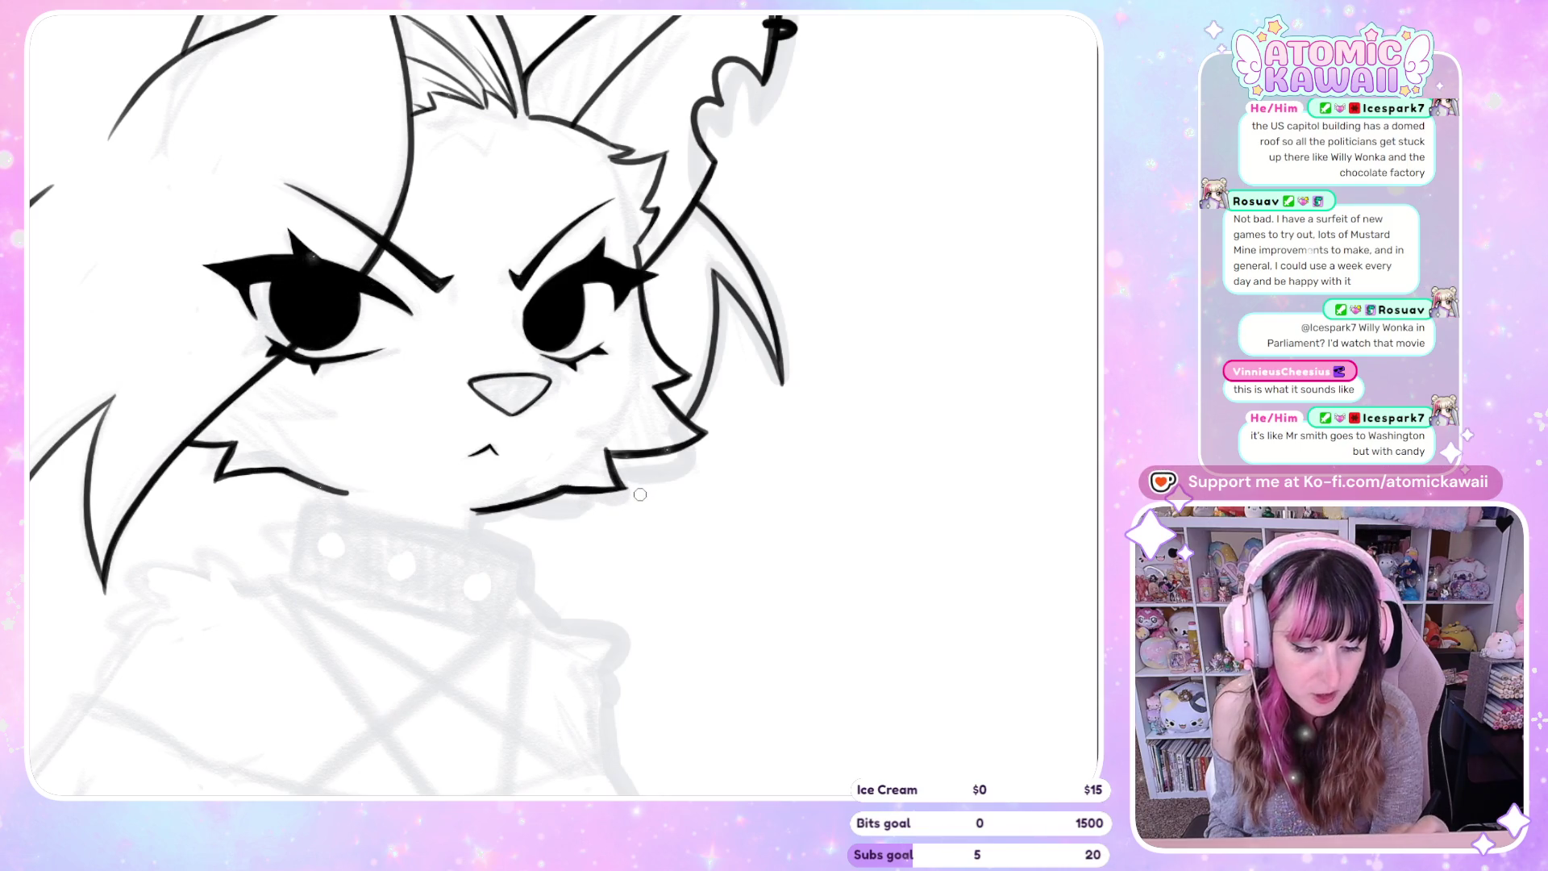
pyautogui.press('h')
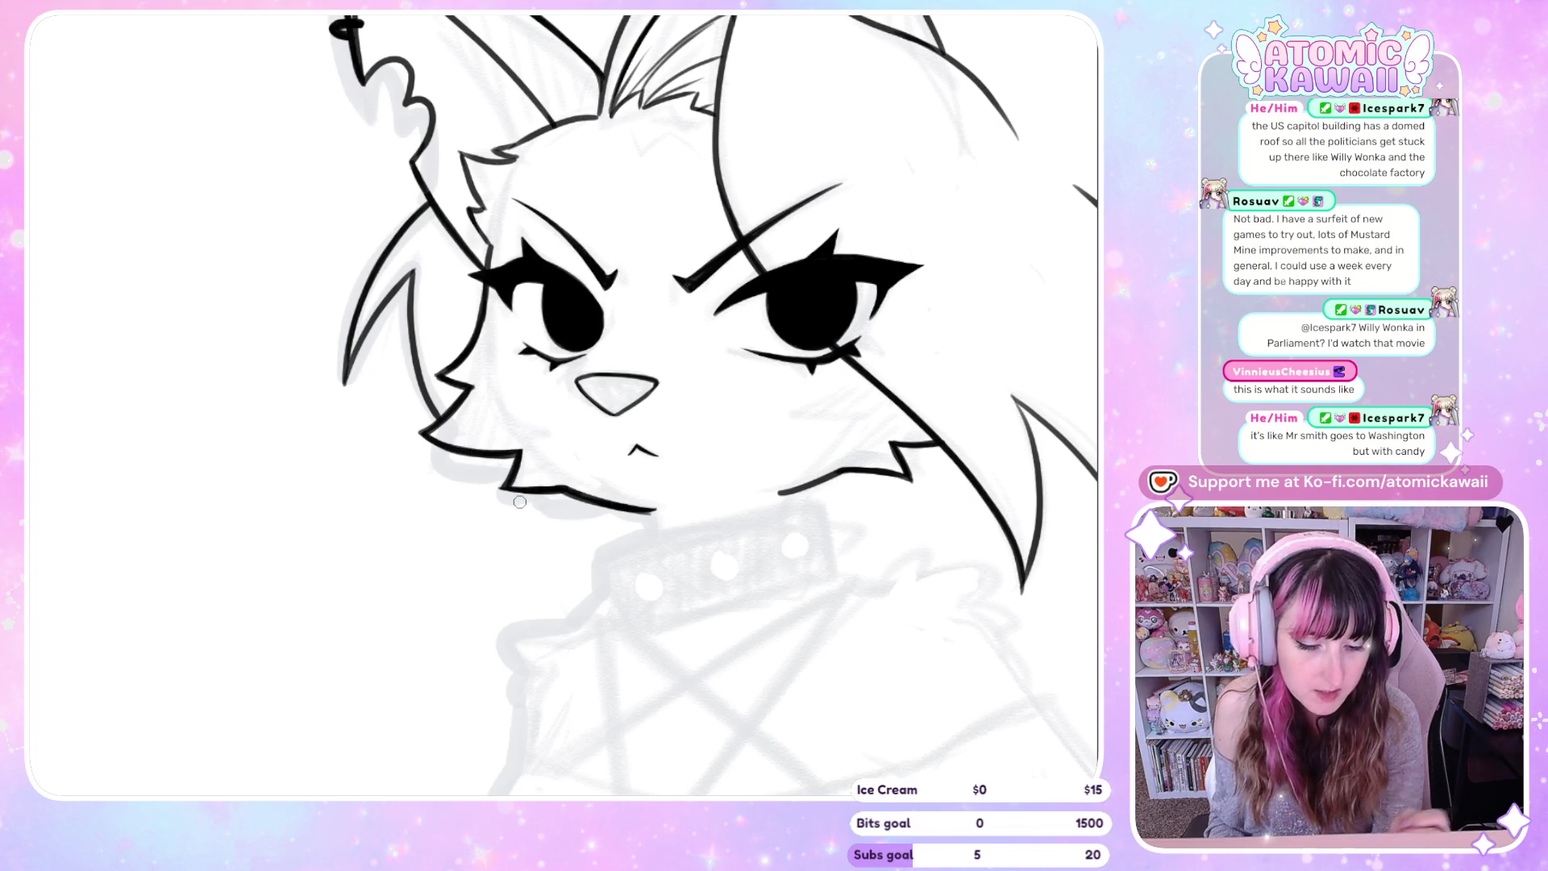
pyautogui.scroll(-3, 789, 454)
pyautogui.press('h')
pyautogui.press('h')
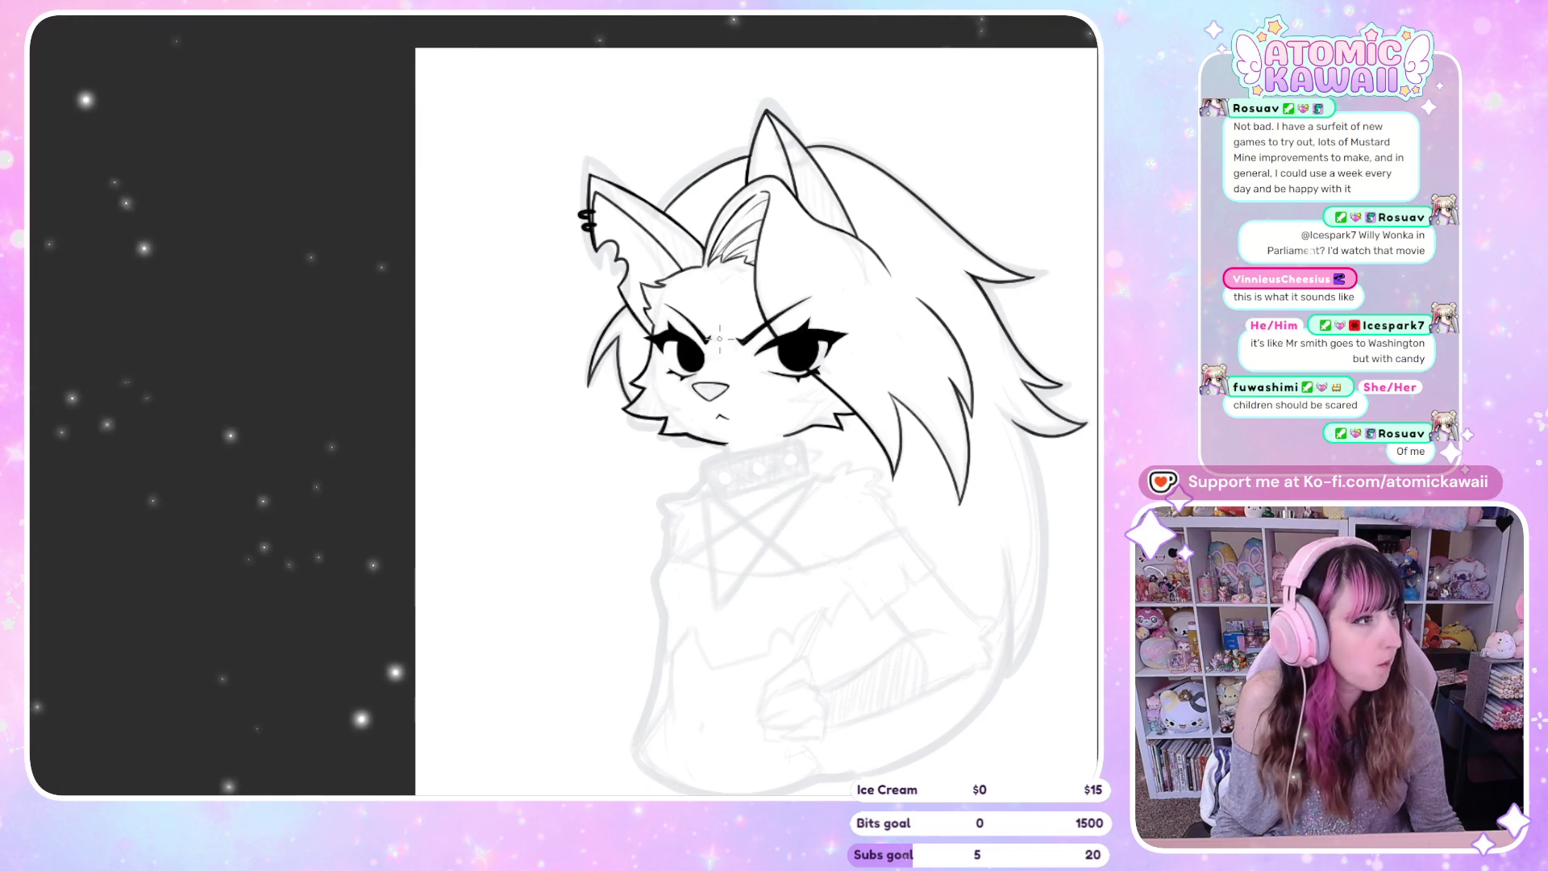
# Extend the chin line rightward toward the jaw, undoing the stray tick
pyautogui.scroll(2, 791, 445)
pyautogui.scroll(2, 770, 452)
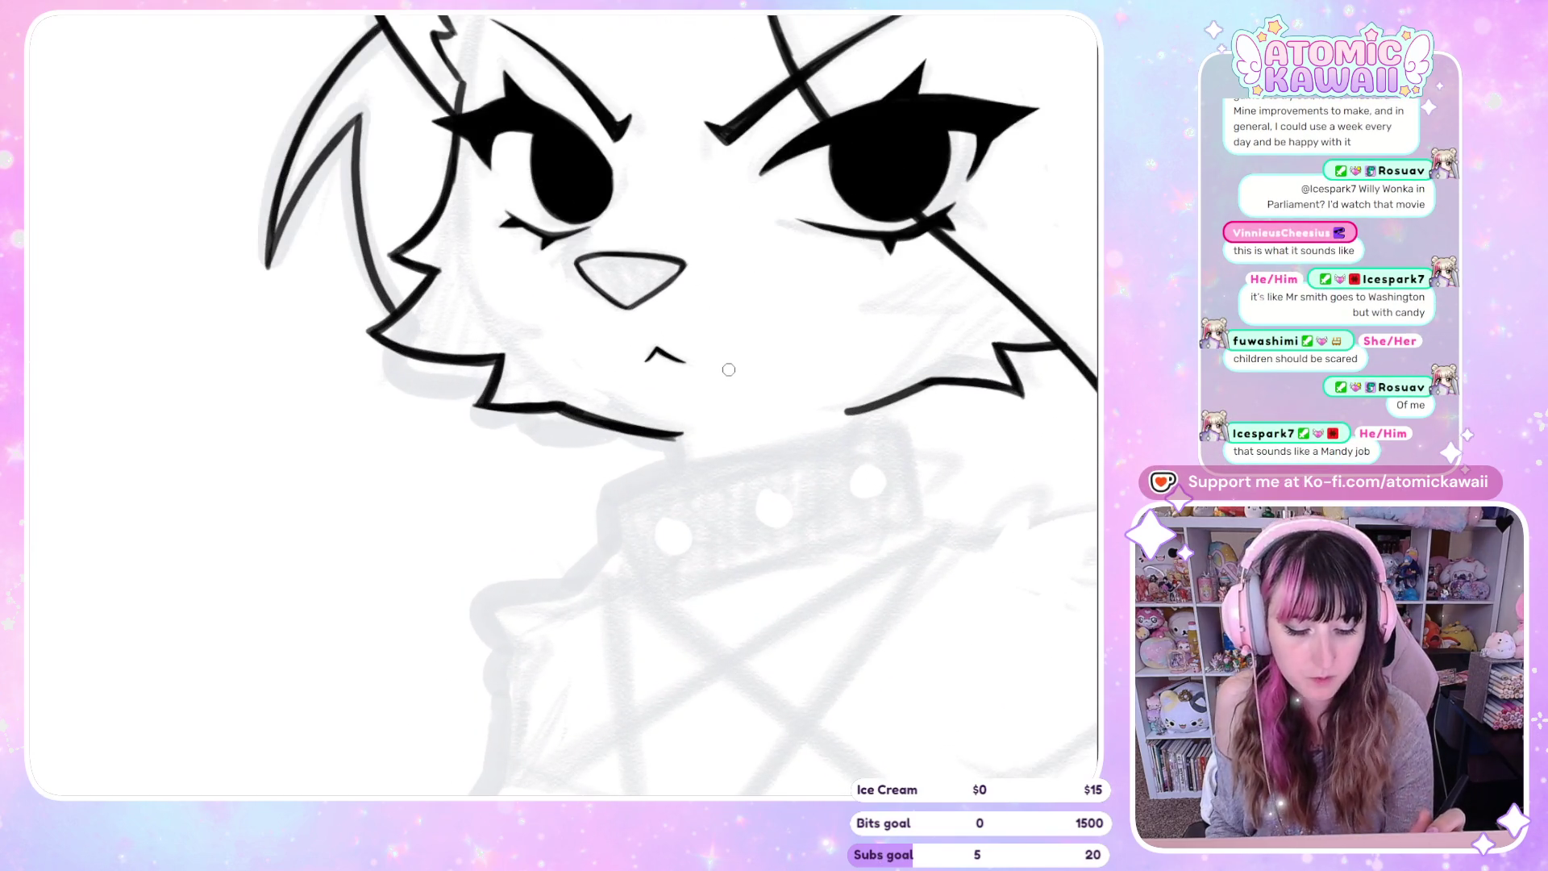
pyautogui.moveTo(700, 436); pyautogui.dragTo(653, 428)
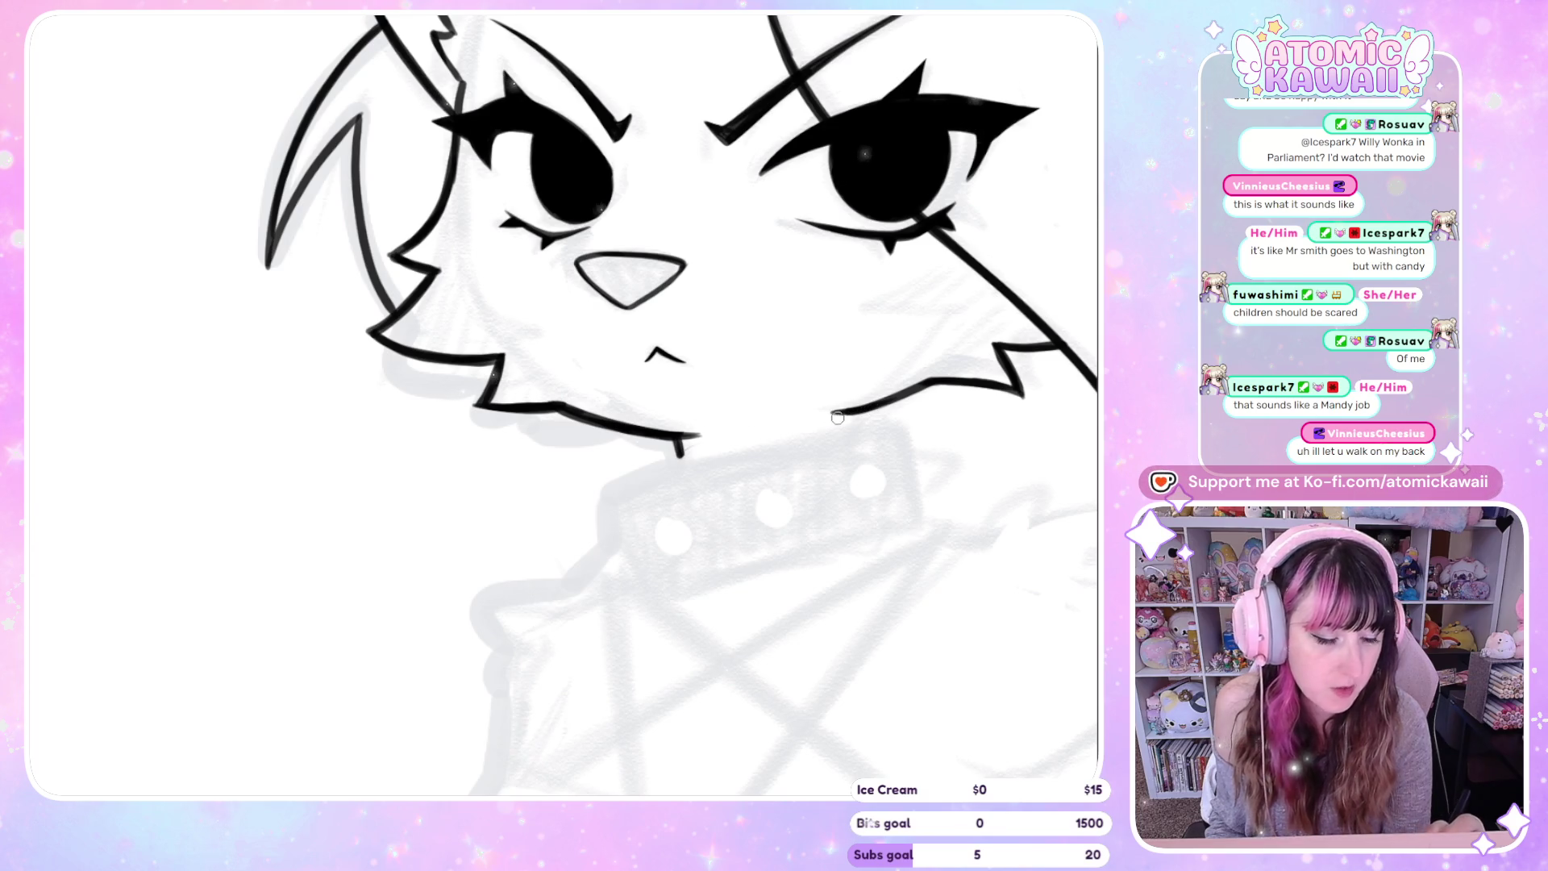
pyautogui.hotkey('ctrl', 'z')
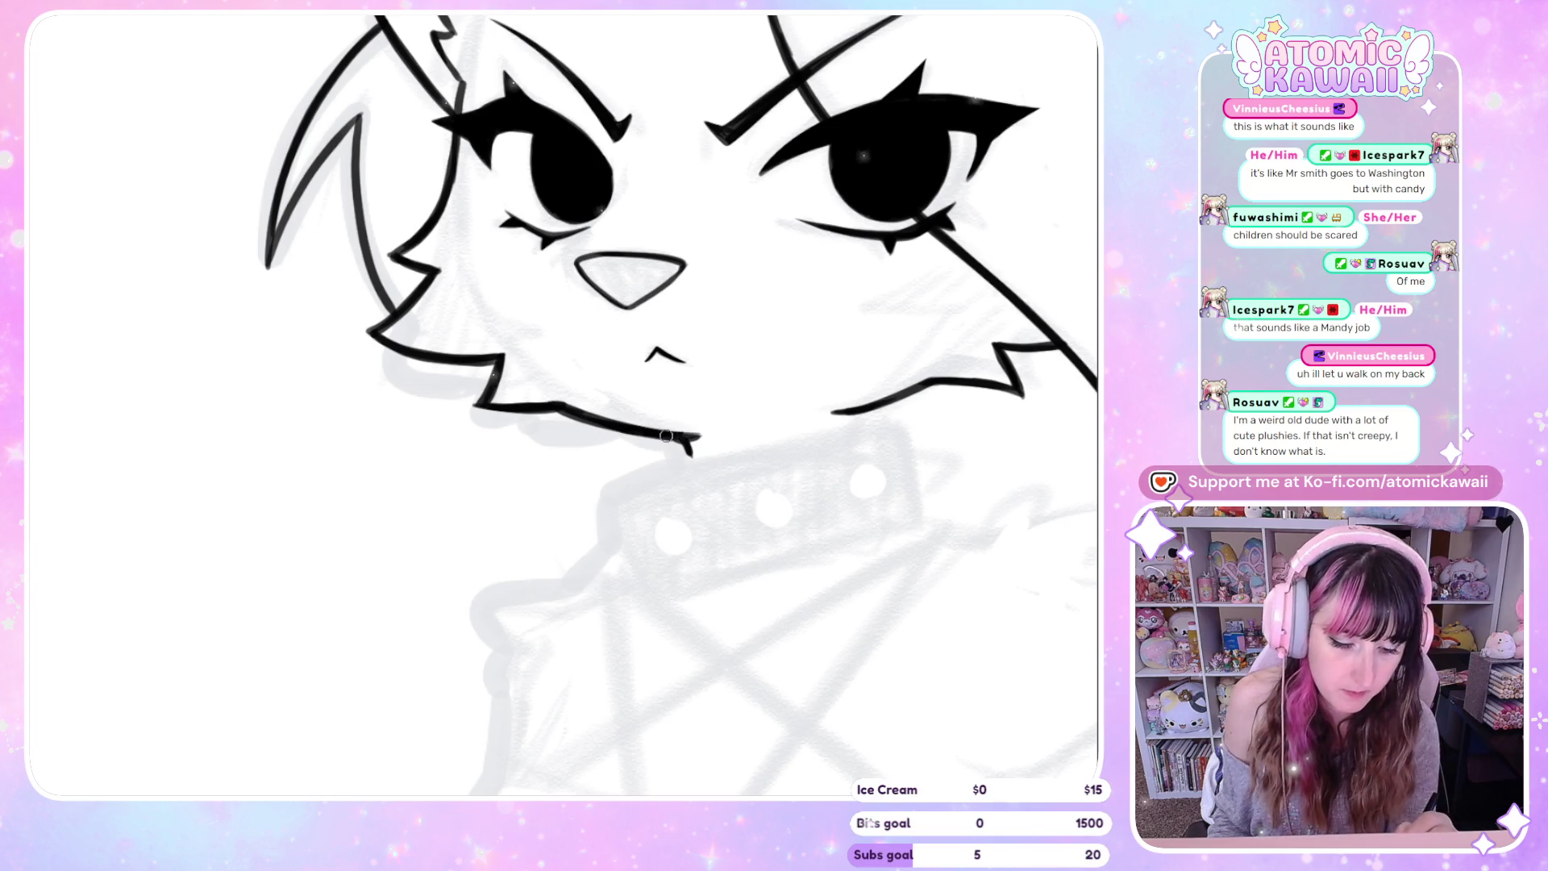
pyautogui.moveTo(685, 438); pyautogui.dragTo(730, 433)
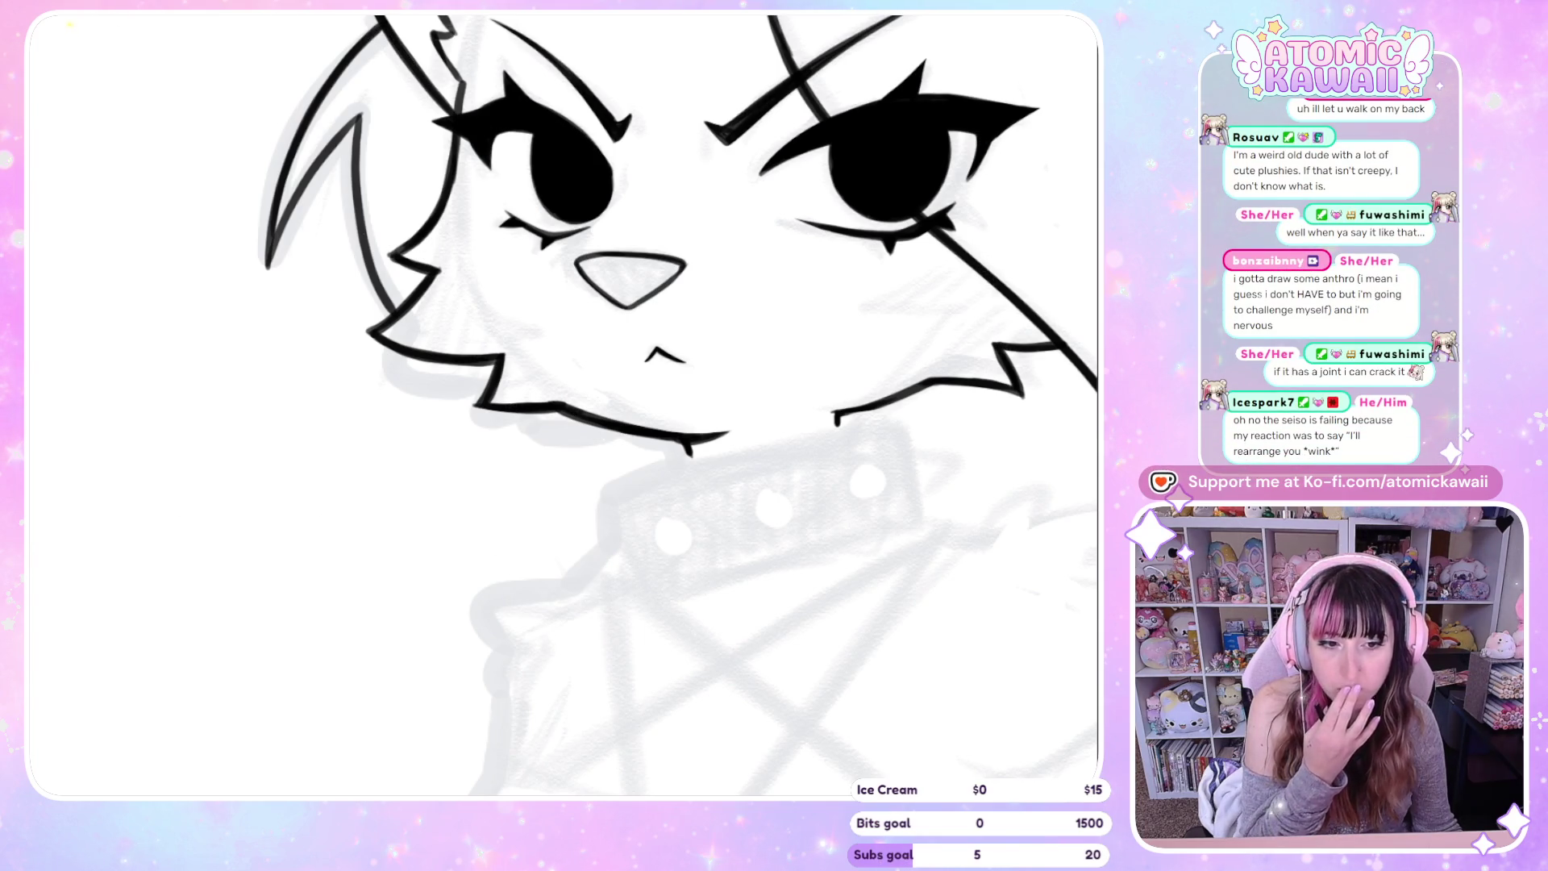
# Show a small Navigator preview of the whole drawing
pyautogui.hotkey('ctrl', '0')
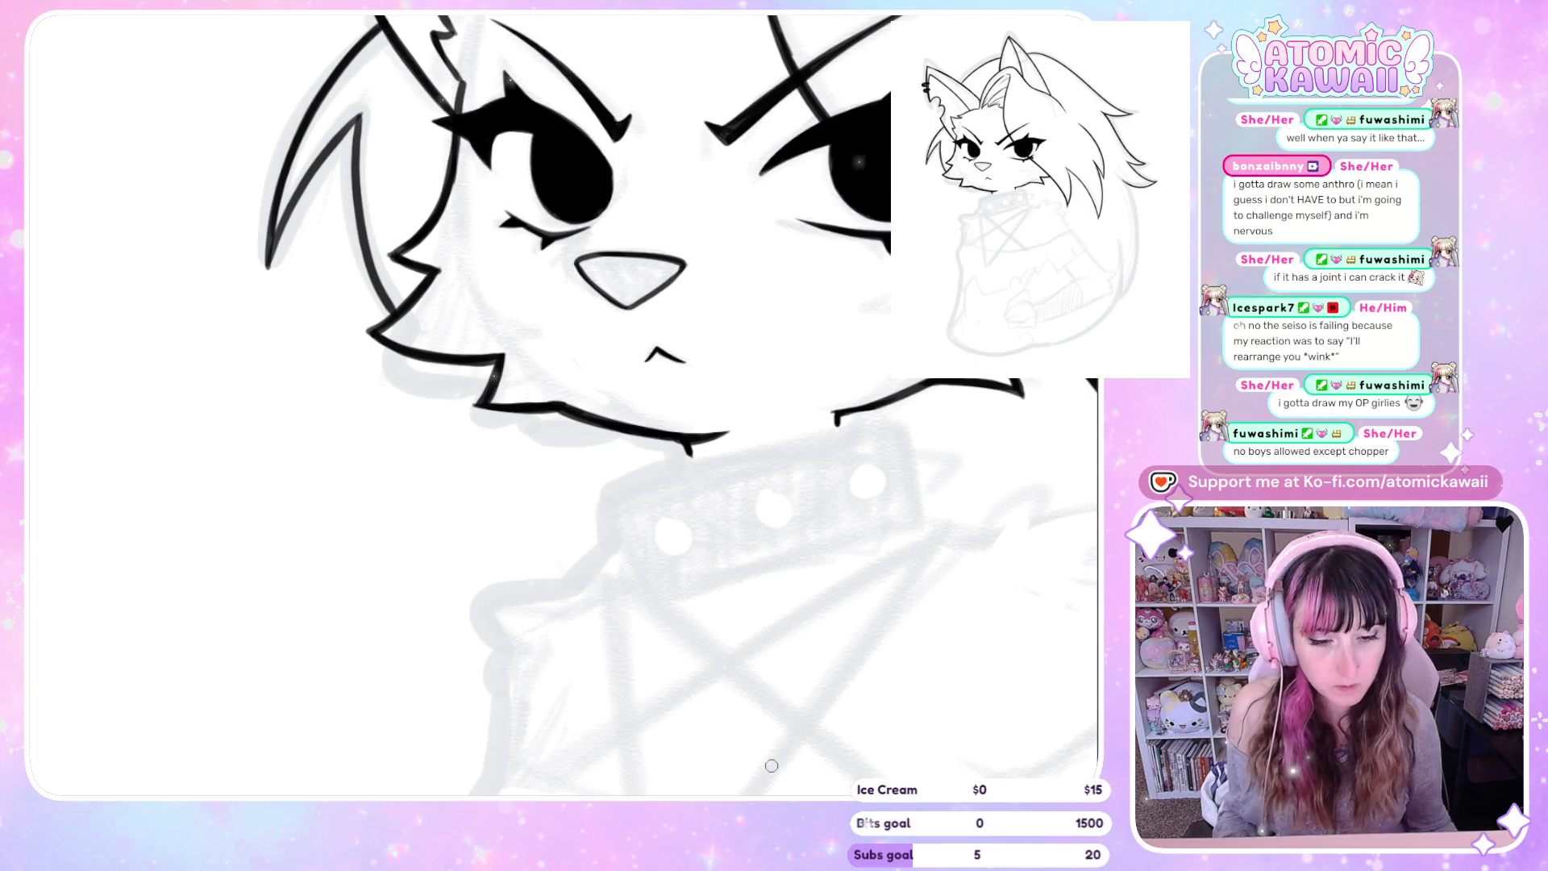
pyautogui.hotkey('ctrl', '0')
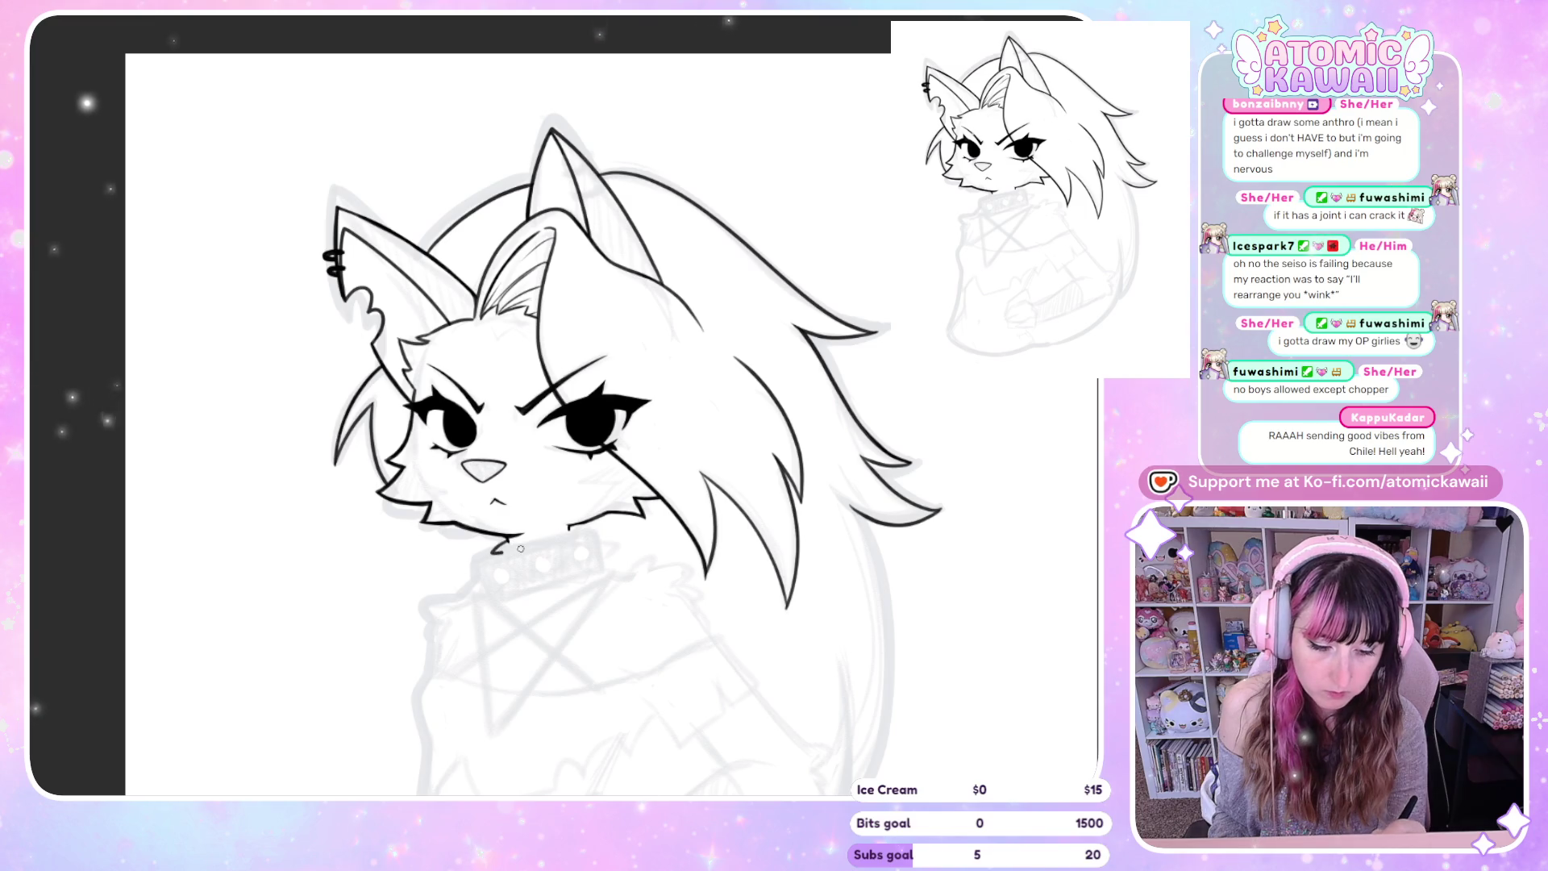
pyautogui.moveTo(481, 548); pyautogui.dragTo(485, 573)
pyautogui.hotkey('ctrl', 'z')
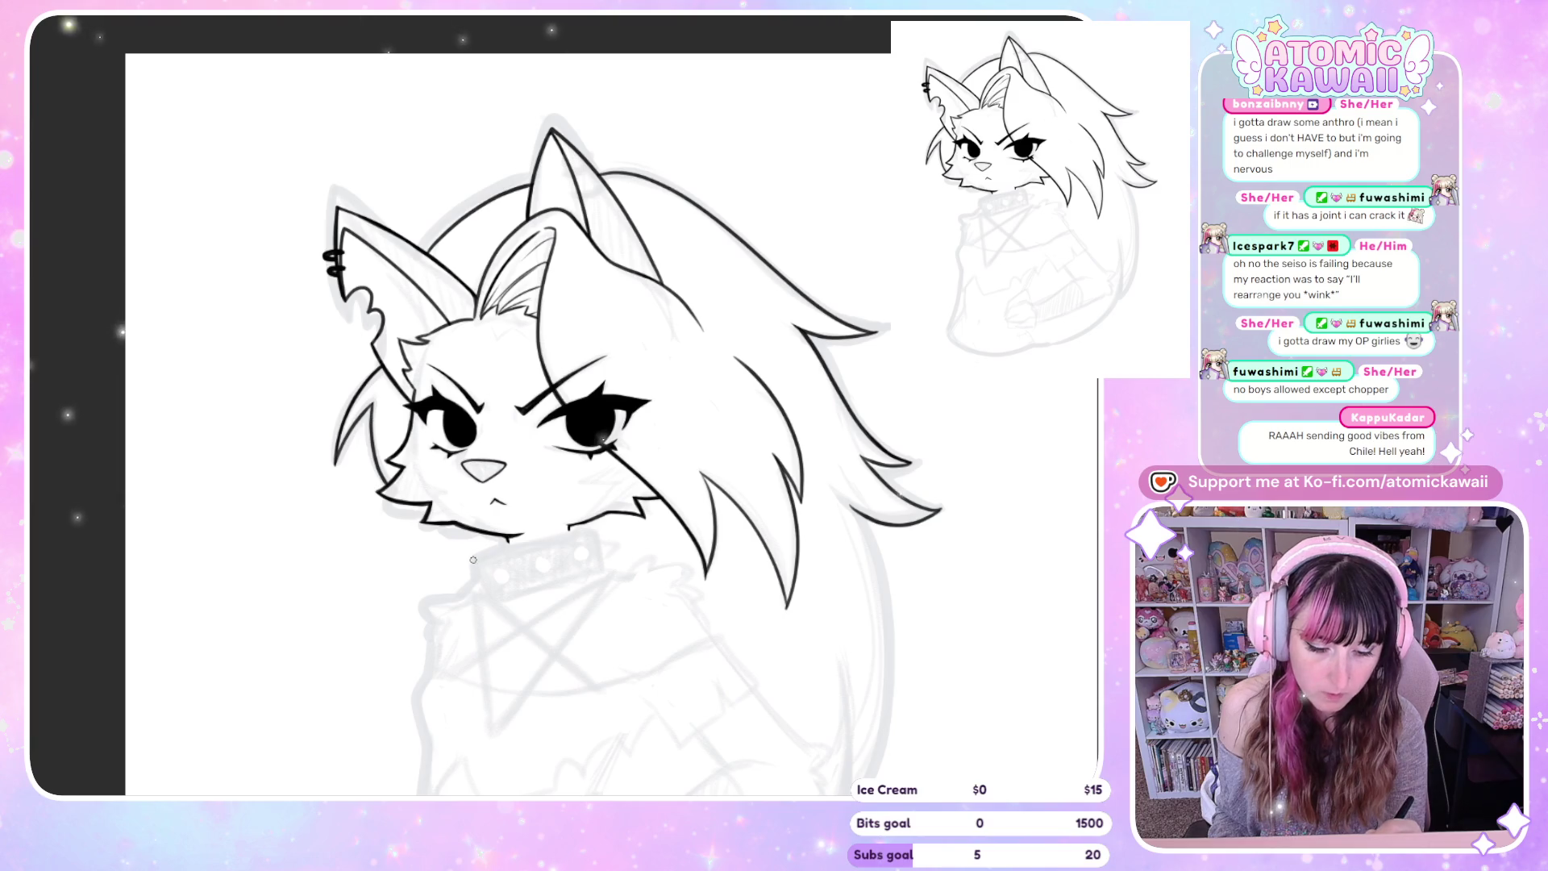
pyautogui.moveTo(493, 595); pyautogui.dragTo(601, 571)
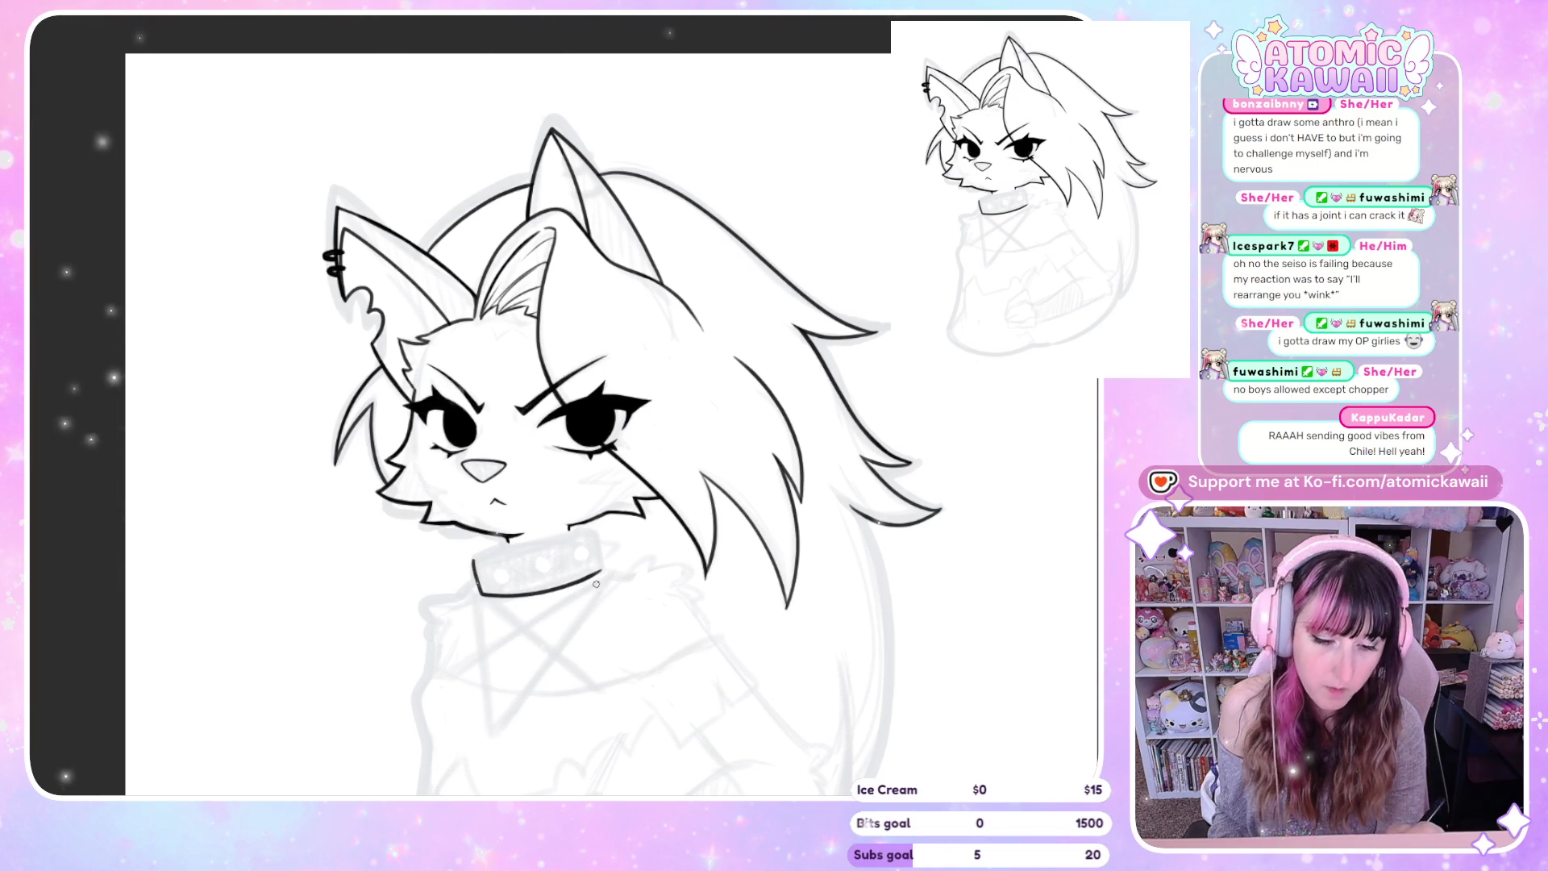
pyautogui.moveTo(481, 550); pyautogui.dragTo(489, 551)
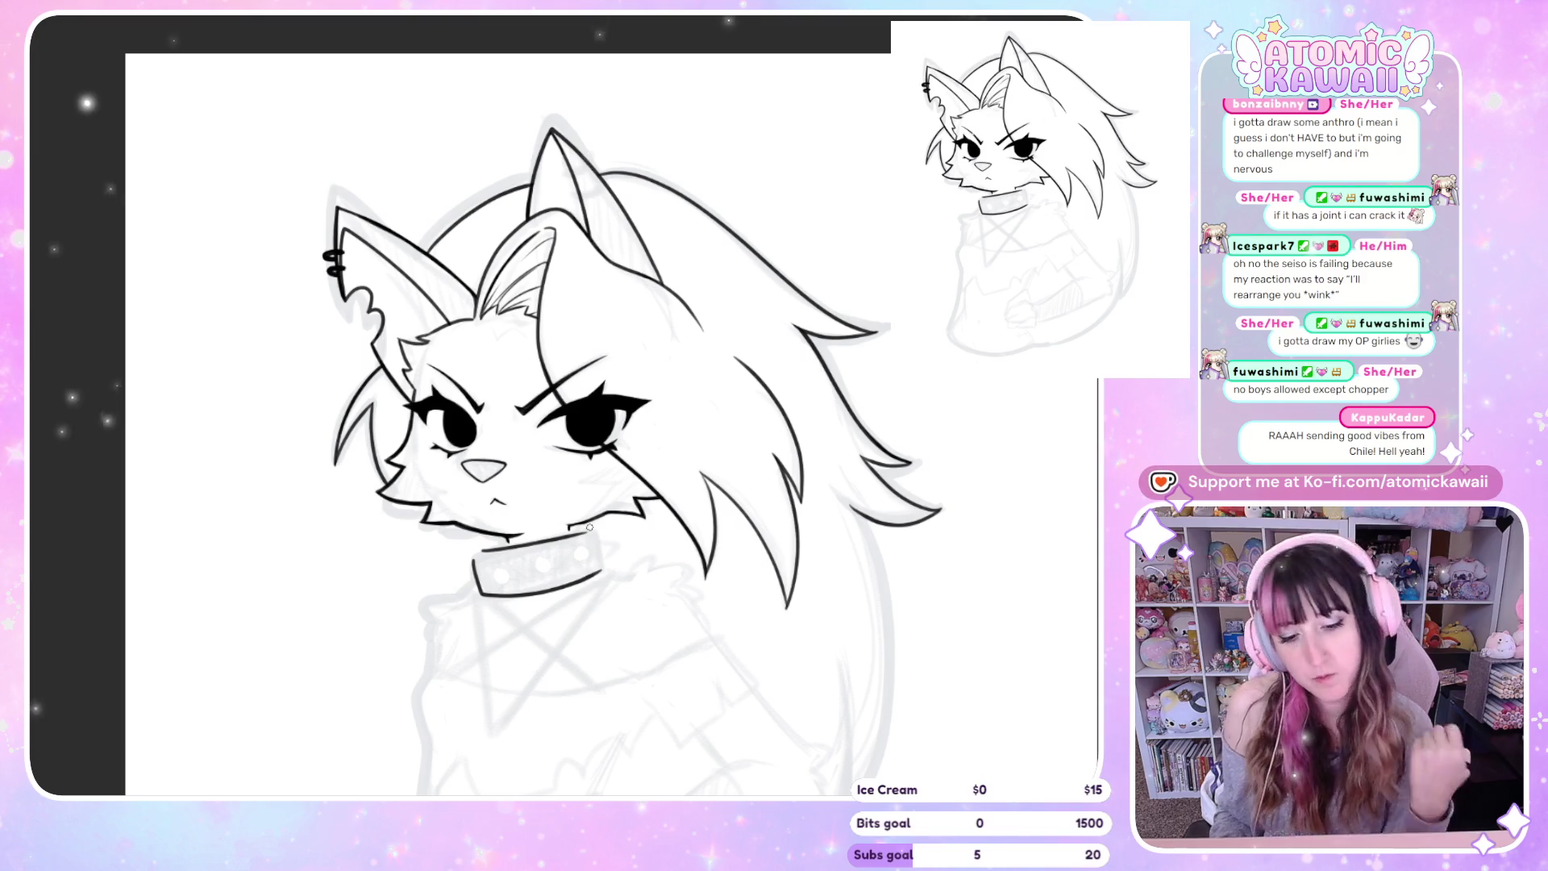
pyautogui.hotkey('ctrl', 'z')
pyautogui.hotkey('ctrl', 'z')
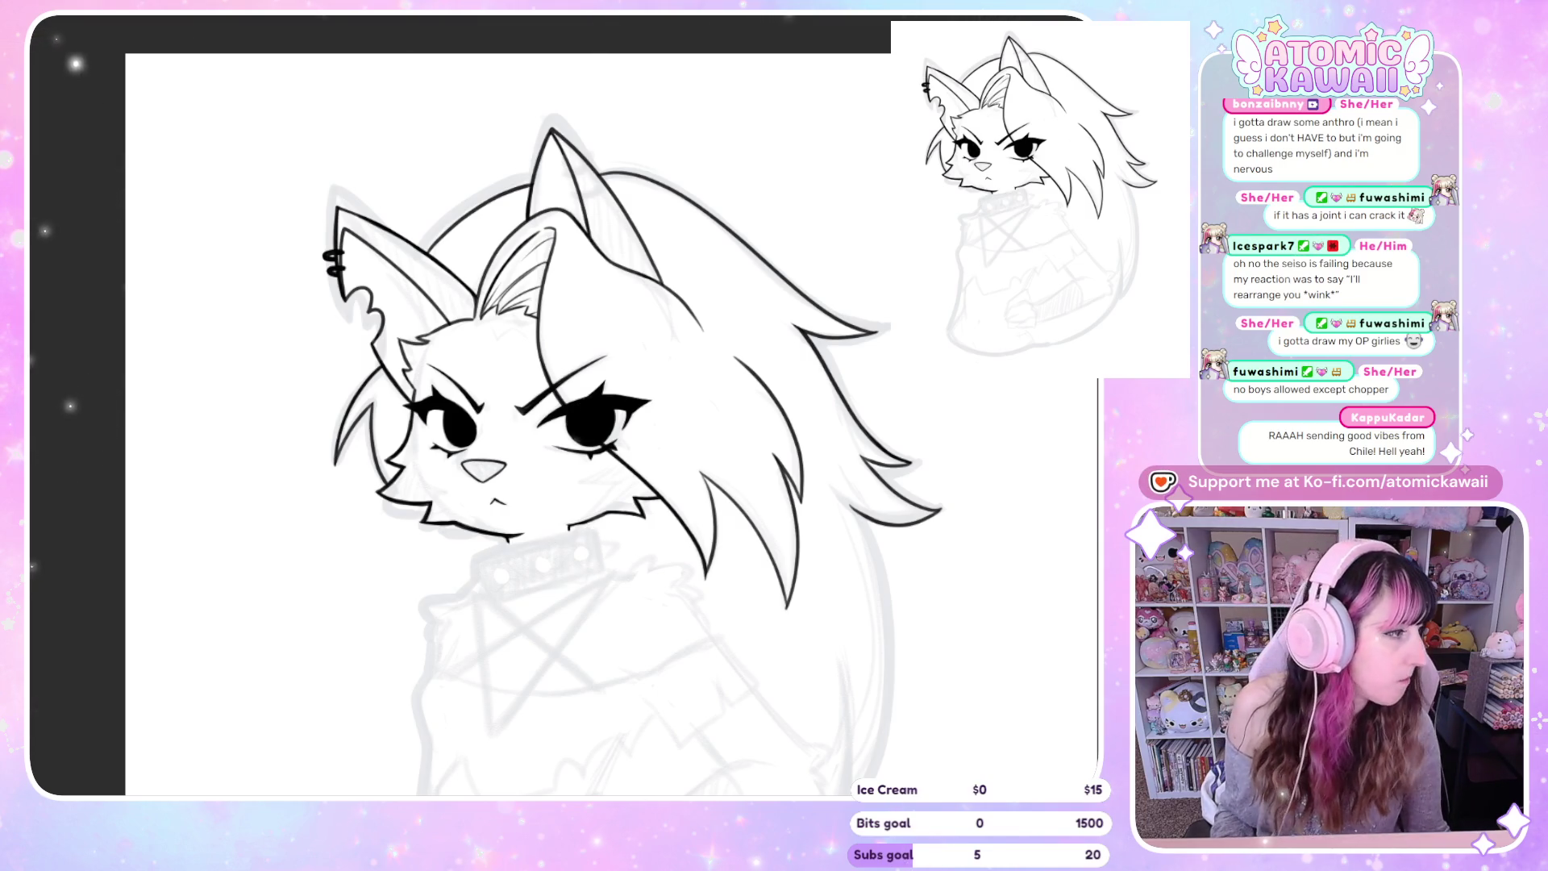